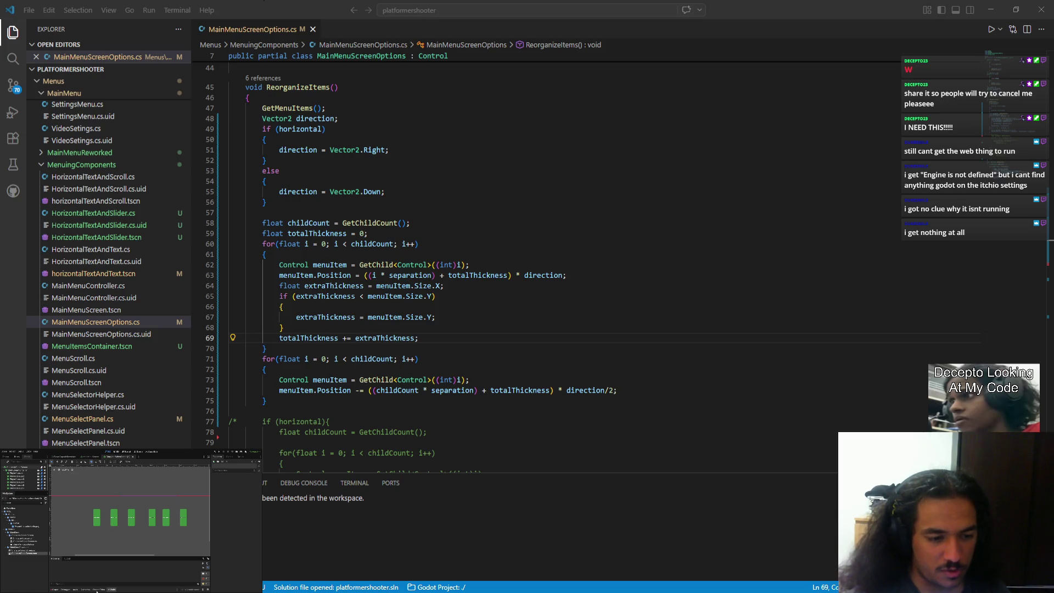
# Select the container around the green buttons in the Godot scene and shift it
pyautogui.click(141, 520)
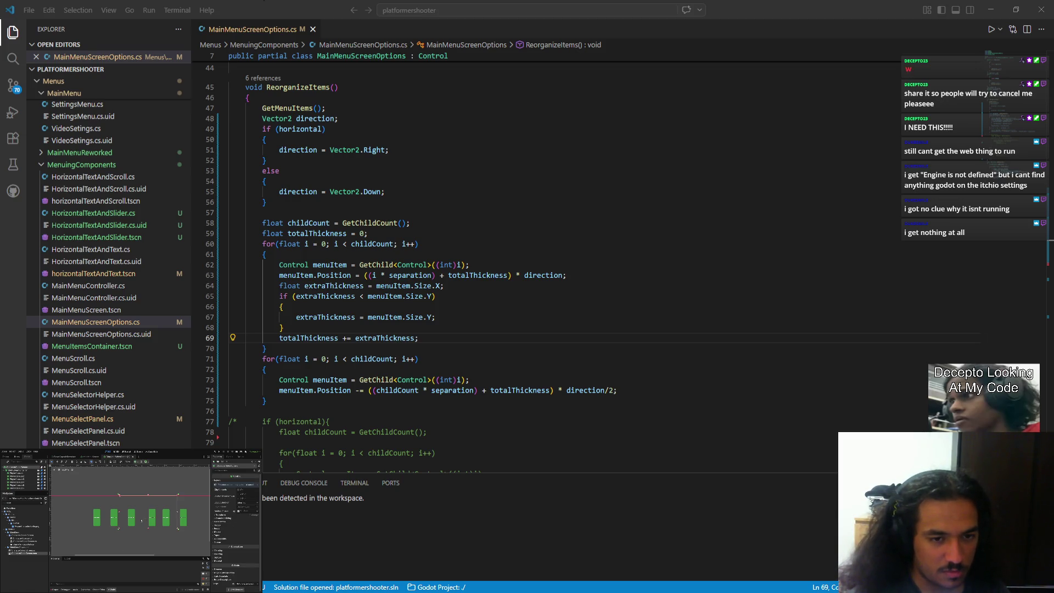
pyautogui.click(148, 508)
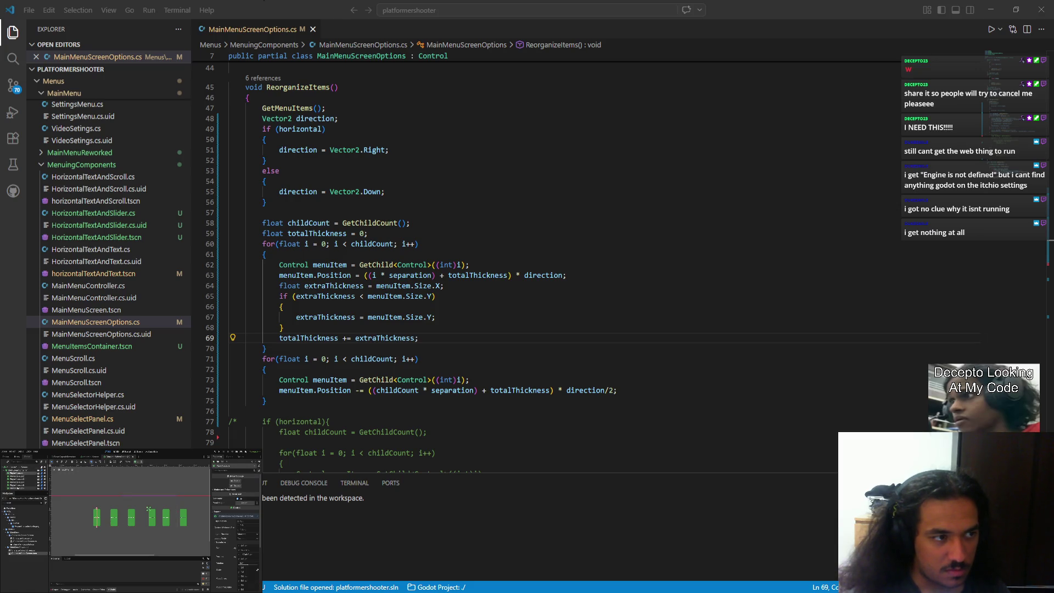
pyautogui.click(124, 520)
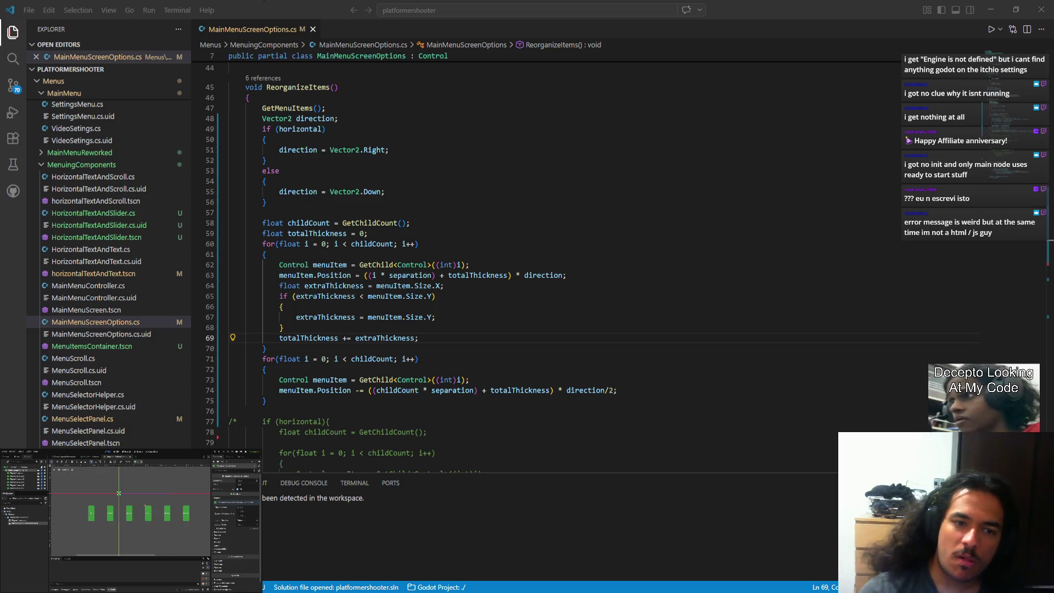
# Start a new line above extraThickness reading 'Vector2 directionRelevantSize ='
pyautogui.click(420, 338)
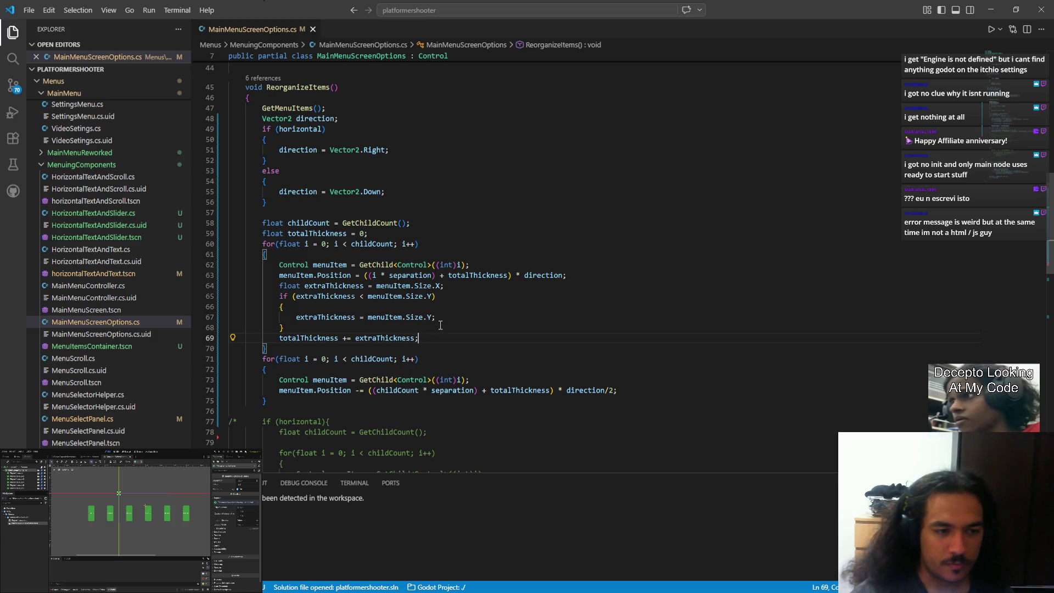
pyautogui.click(453, 286)
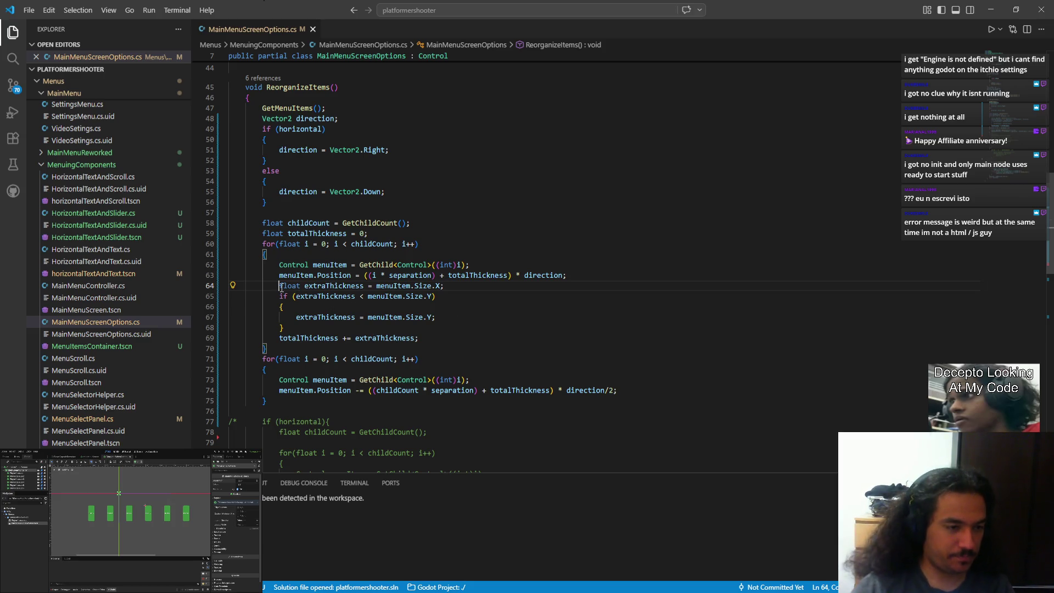
pyautogui.press('Return')
pyautogui.press('Up')
pyautogui.write('GetViewportRect')
pyautogui.hotkey('shift', 'Home')
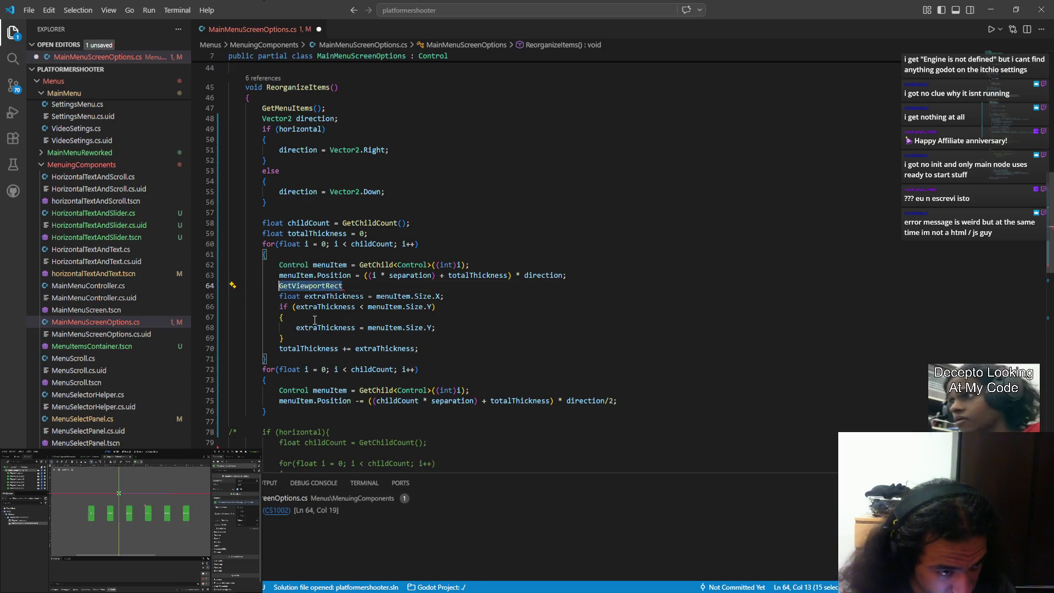
pyautogui.write('Vector2')
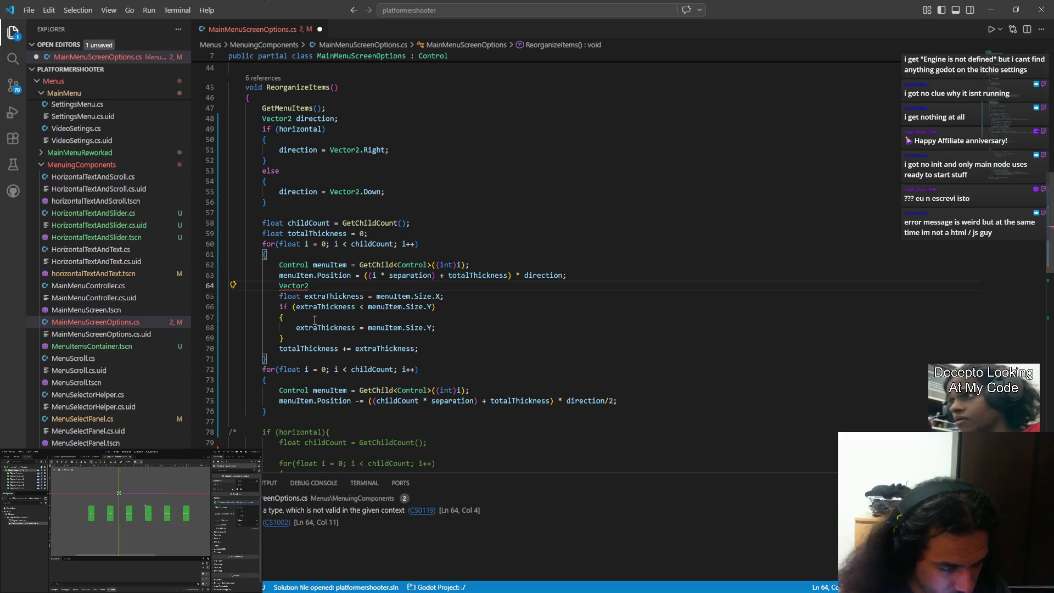
pyautogui.write(' directionRelevantSize')
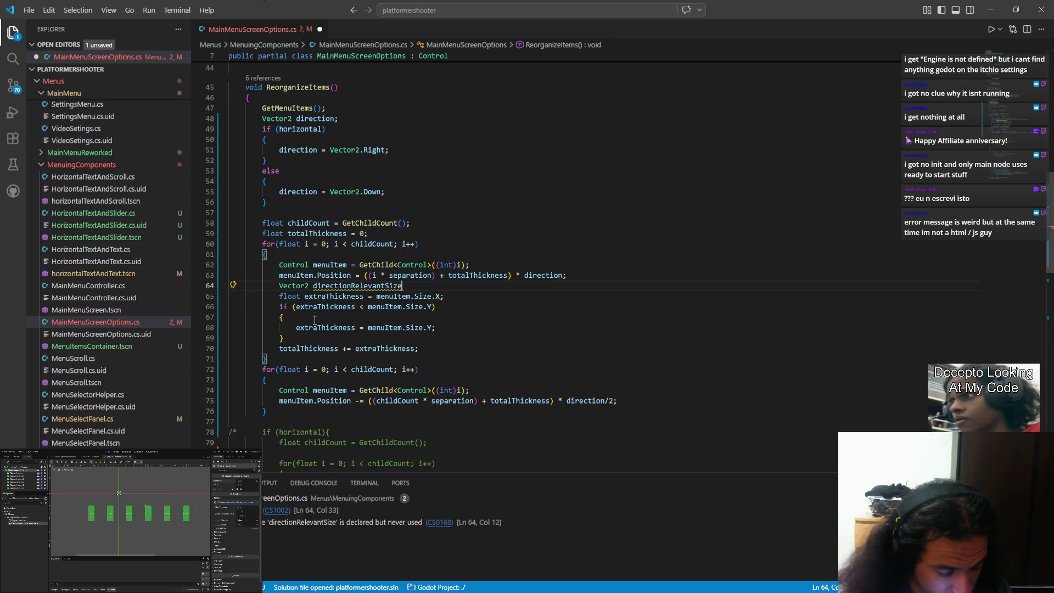
pyautogui.write(' =')
# Cut menuItem.Size from the extraThickness line, then restore it with undo
pyautogui.press('Down')
pyautogui.press('End')
pyautogui.press('Left')
pyautogui.hotkey('ctrl', 'shift', 'Left')
pyautogui.hotkey('ctrl', 'shift', 'Left')
pyautogui.hotkey('ctrl', 'shift', 'Left')
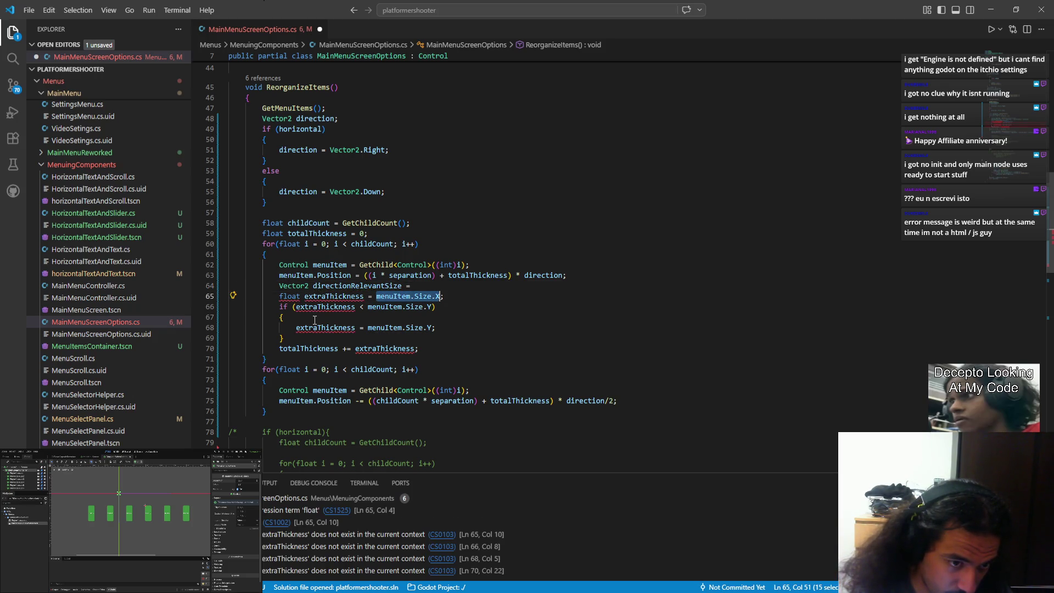
pyautogui.hotkey('shift', 'Left')
pyautogui.hotkey('shift', 'Left')
pyautogui.hotkey('ctrl', 'x')
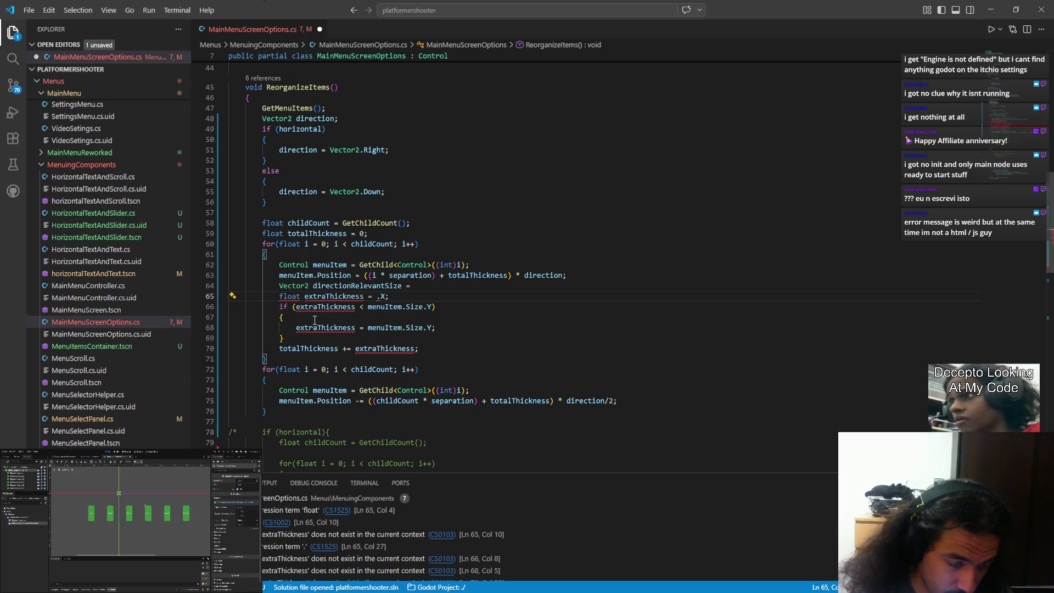
pyautogui.press('Up')
pyautogui.hotkey('ctrl', 'z')
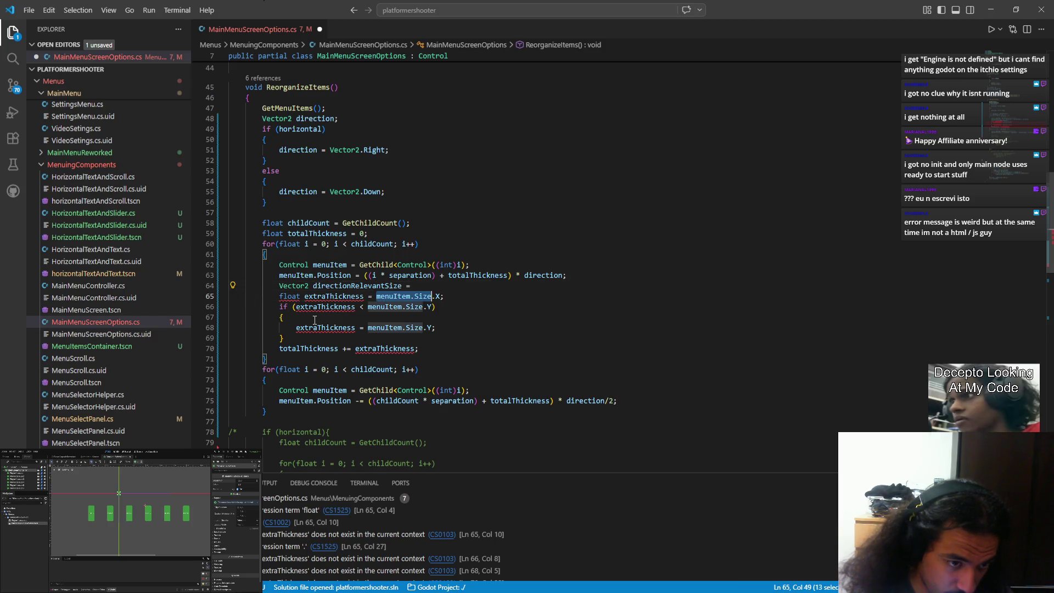
# Finish the declaration as 'directionRelevantSize = menuItem.Size * direction;' and save
pyautogui.press('Up')
pyautogui.write('menuItem.Size * dire')
pyautogui.press('Tab')
pyautogui.write(';')
pyautogui.hotkey('ctrl', 's')
# Replace every menuItem.Size in the extraThickness checks with directionRelevantSize and save
pyautogui.hotkey('ctrl', 'Left')
pyautogui.hotkey('ctrl', 'Left')
pyautogui.hotkey('ctrl', 'Left')
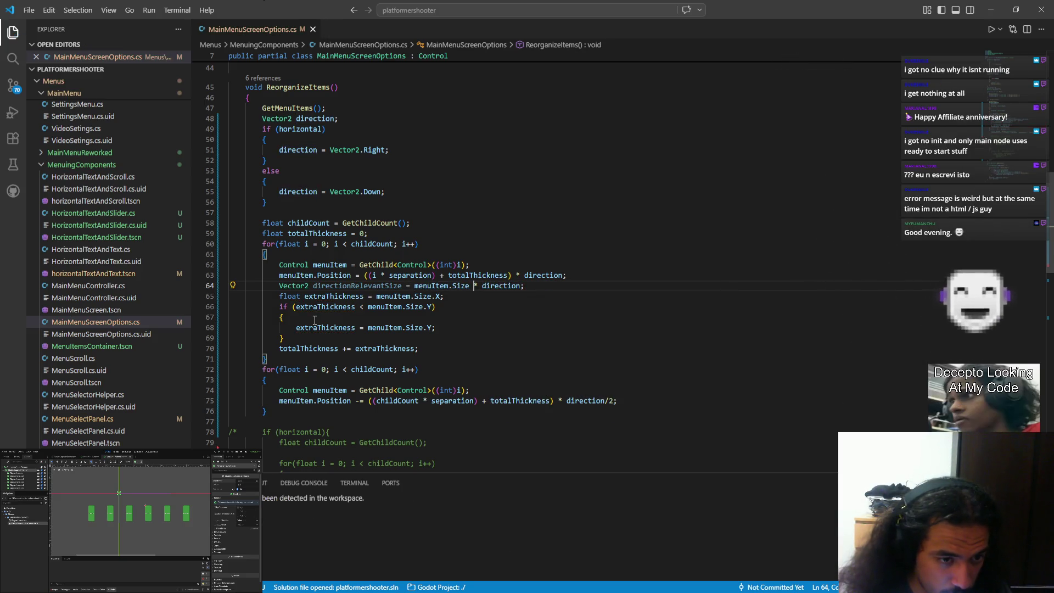
pyautogui.press('Down')
pyautogui.press('Left')
pyautogui.press('Left')
pyautogui.press('Left')
pyautogui.hotkey('ctrl', 'shift', 'Left')
pyautogui.hotkey('ctrl', 'shift', 'Left')
pyautogui.hotkey('ctrl', 'd')
pyautogui.hotkey('ctrl', 'd')
pyautogui.write('d')
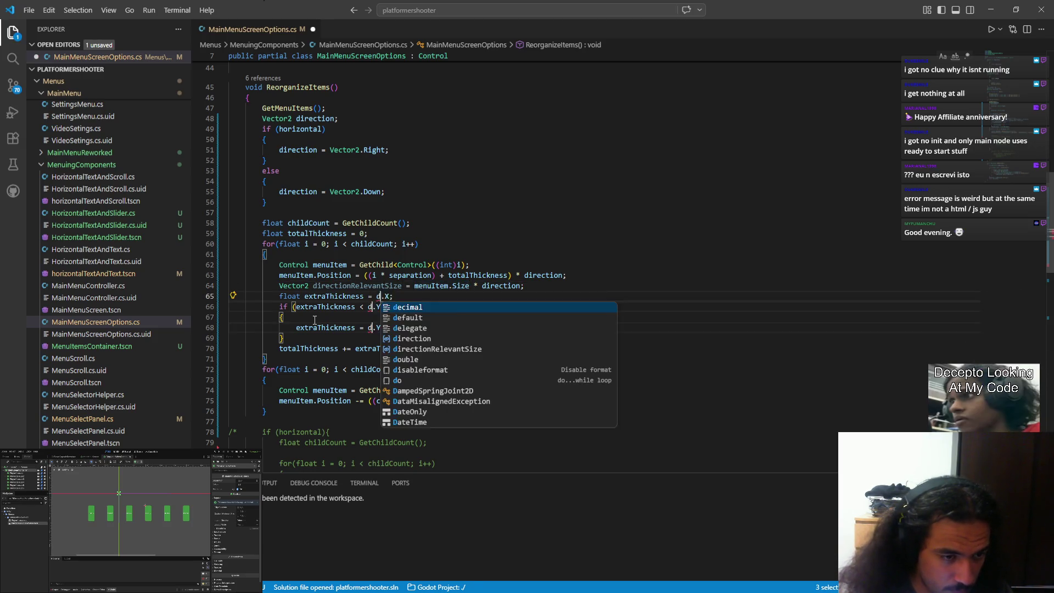
pyautogui.write('ir')
pyautogui.press('Tab')
pyautogui.hotkey('ctrl', 's')
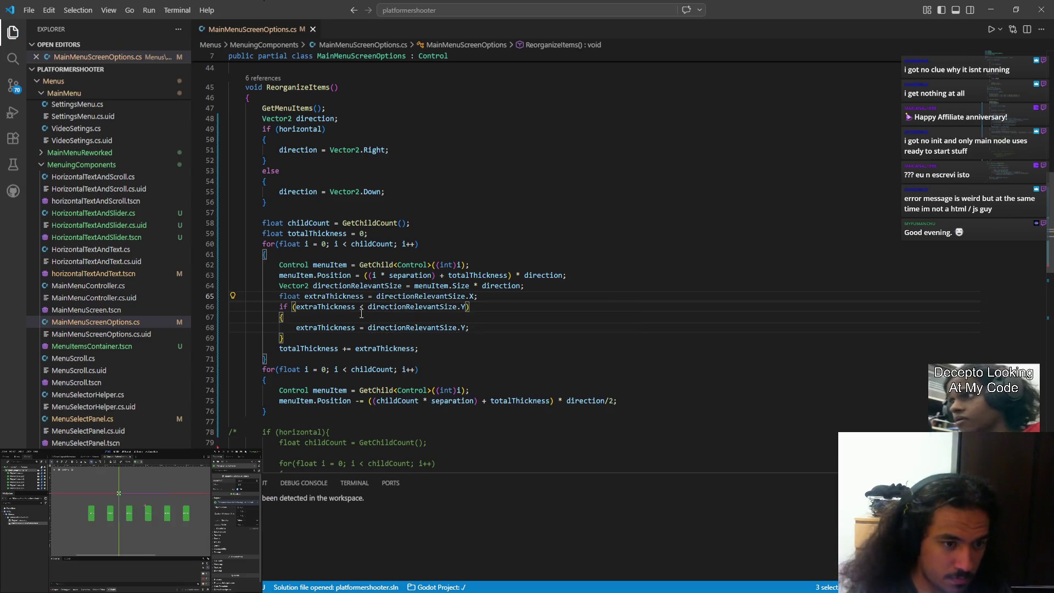
pyautogui.press('Escape')
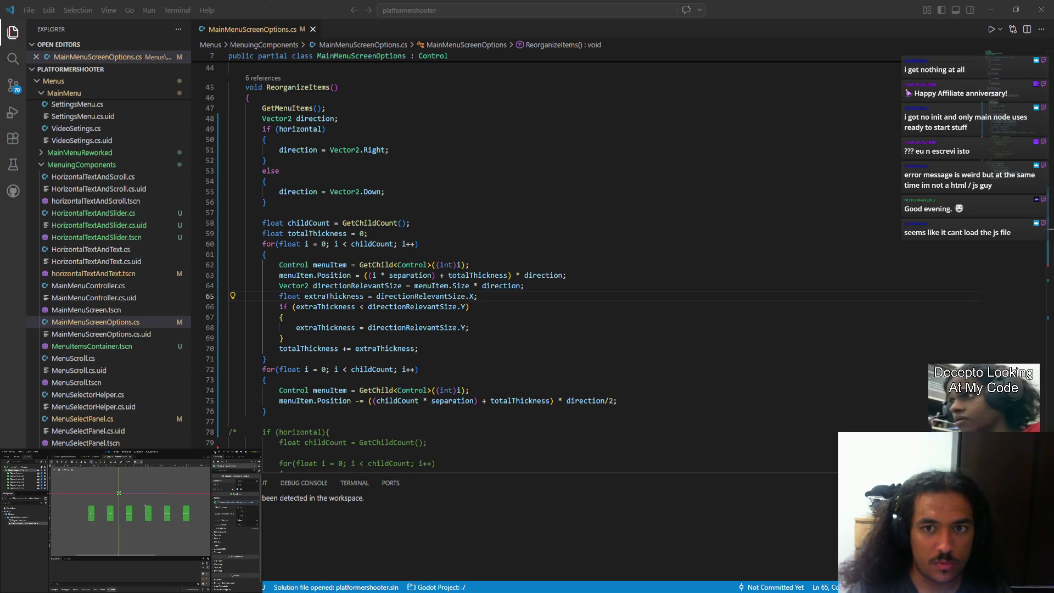
pyautogui.press('F5')
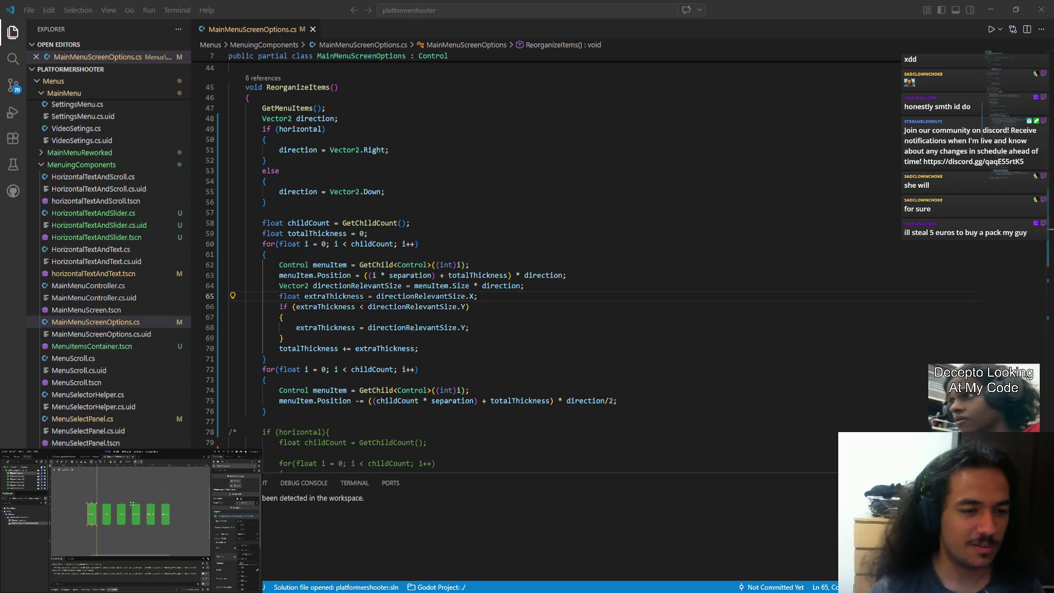
# Change childCount on line 75 to (childCount-1) in the offset formula and save
pyautogui.hotkey('alt', 'Tab')
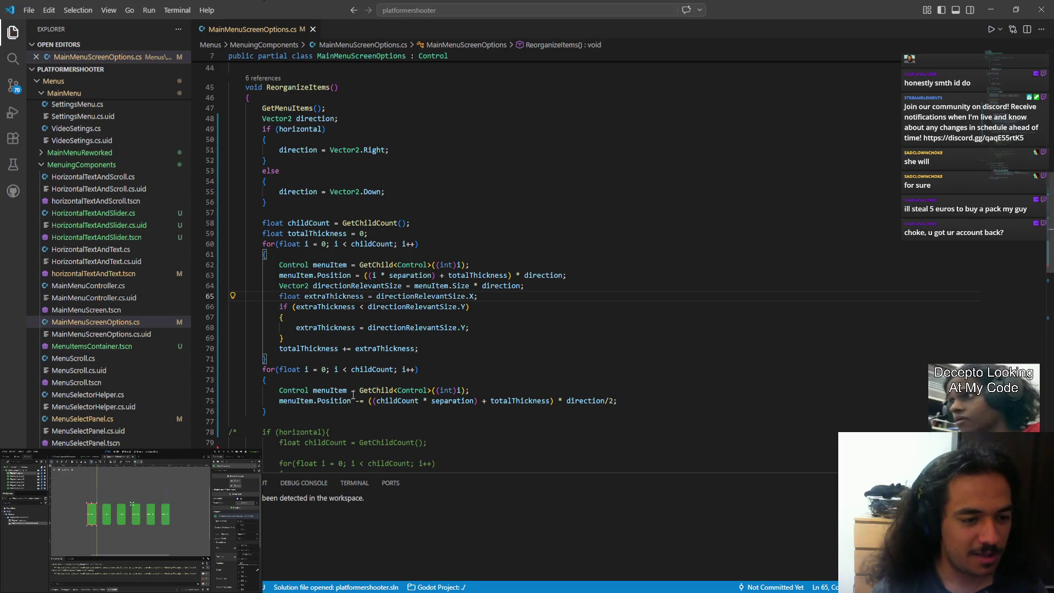
pyautogui.click(419, 400)
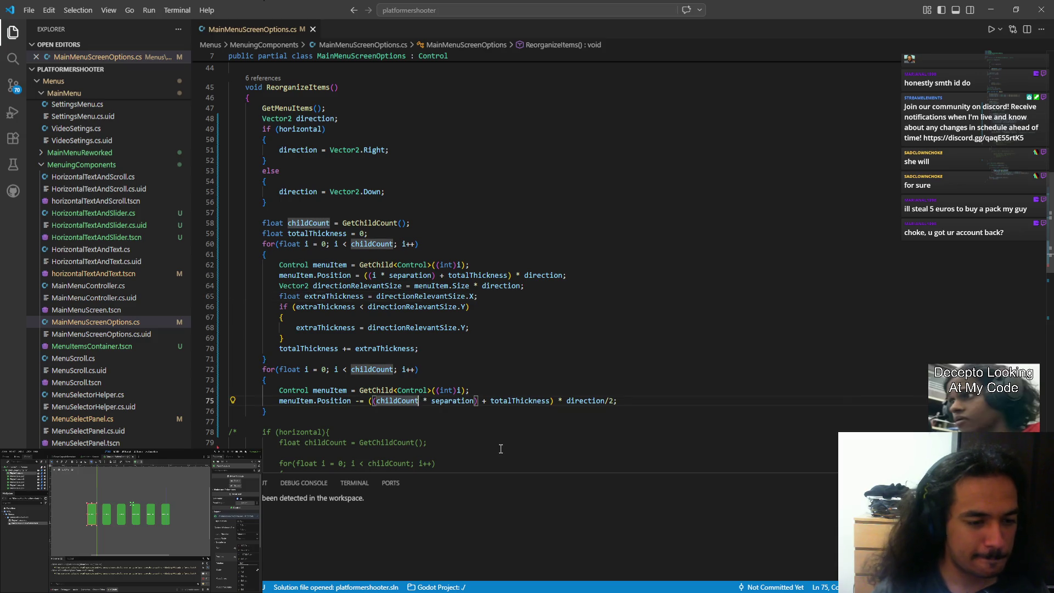
pyautogui.hotkey('ctrl', 'shift', 'Left')
pyautogui.write('(')
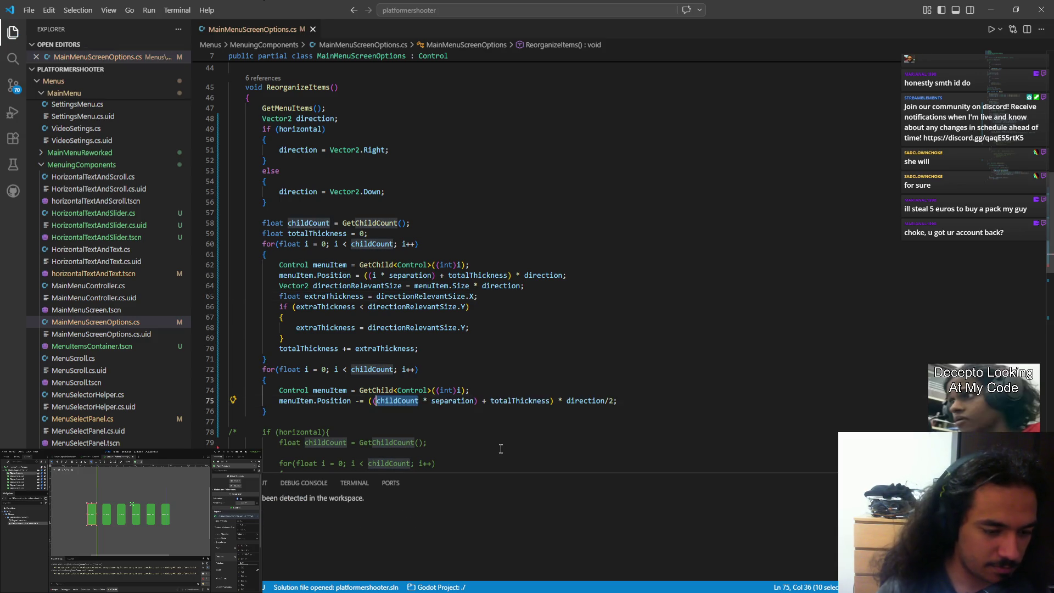
pyautogui.press('Right')
pyautogui.write('-1')
pyautogui.hotkey('ctrl', 's')
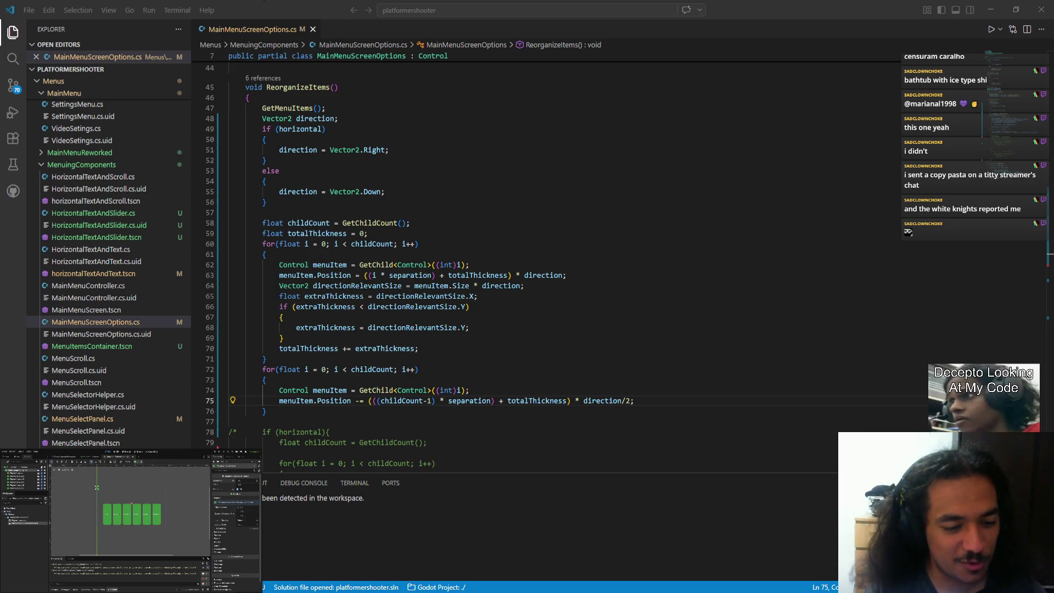
# Return focus to line 75's offset formula in MainMenuScreenOptions.cs
pyautogui.click(432, 401)
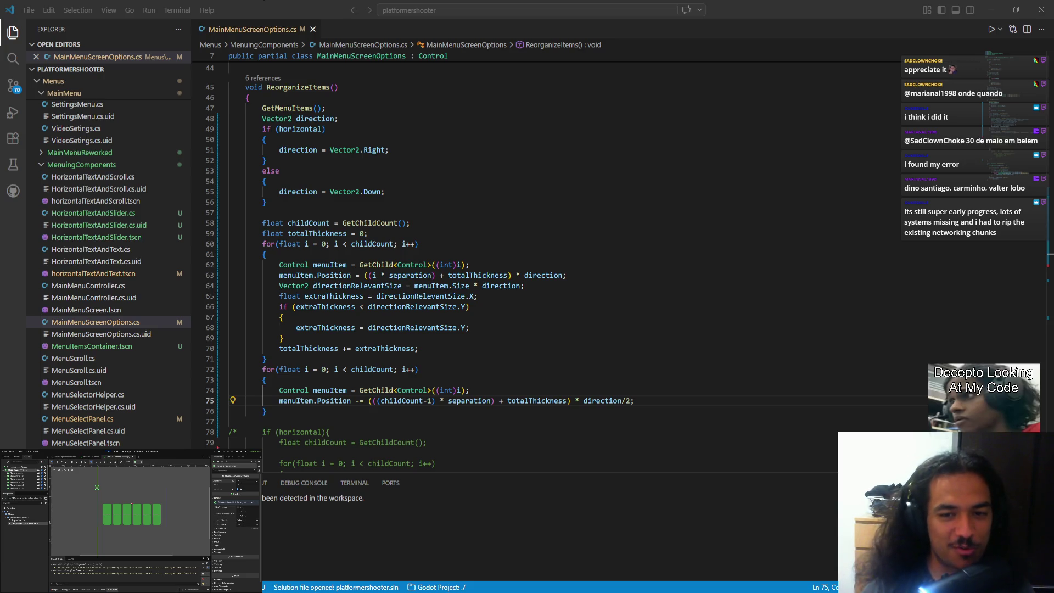
# Select the commented-out block on lines 77–100 below ReorganizeItems and delete it
pyautogui.scroll(-4, 551, 345)
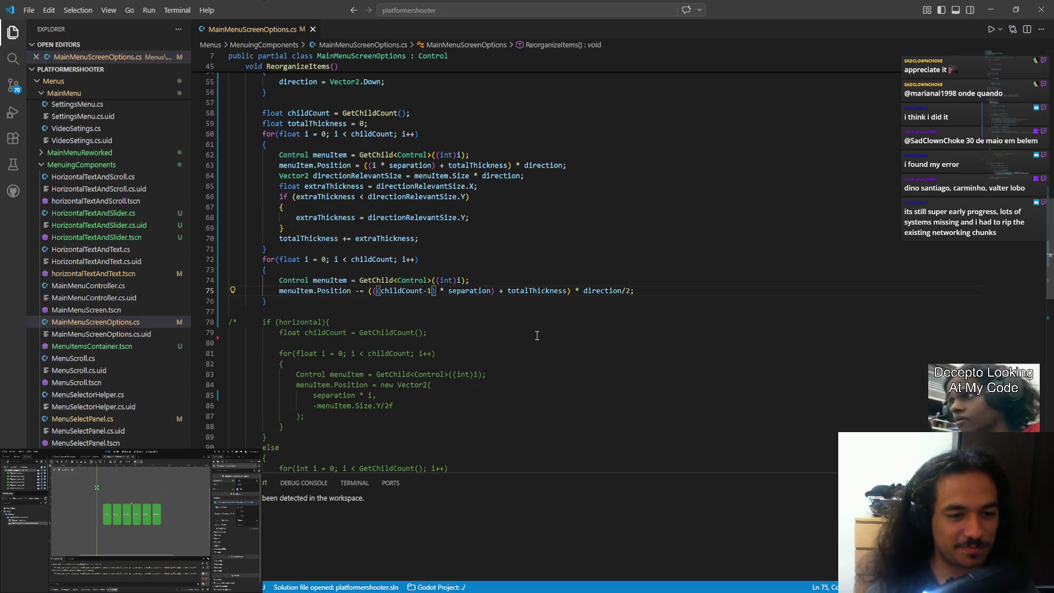
pyautogui.hotkey('alt', 'Tab')
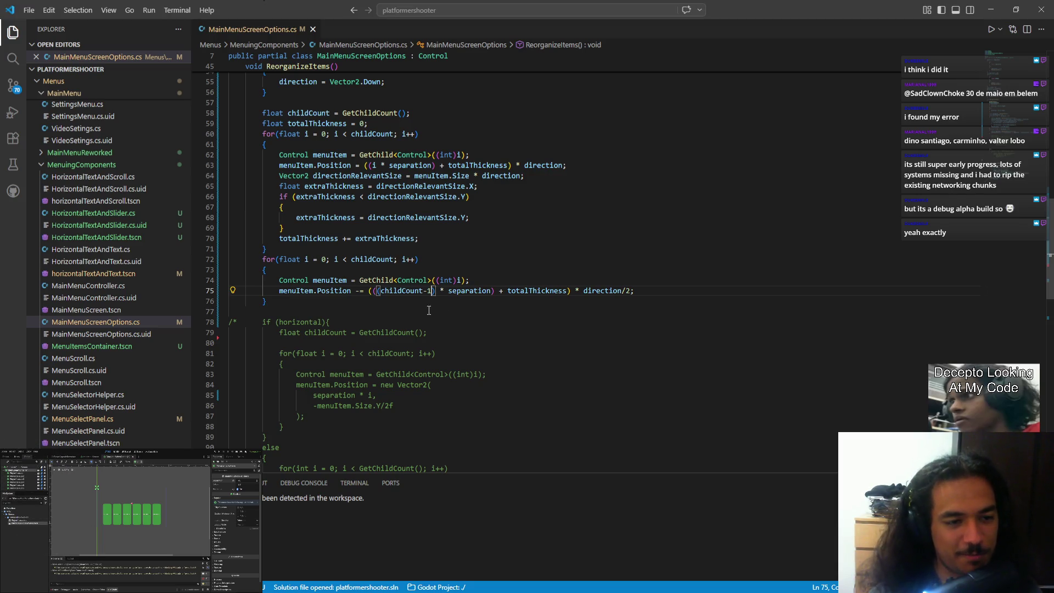
pyautogui.click(433, 291)
pyautogui.scroll(-6, 278, 364)
pyautogui.moveTo(278, 364)
pyautogui.mouseDown()
pyautogui.moveTo(236, 274)
pyautogui.moveTo(229, 119)
pyautogui.mouseUp()
pyautogui.scroll(4, 230, 119)
pyautogui.press('BackSpace')
pyautogui.press('BackSpace')
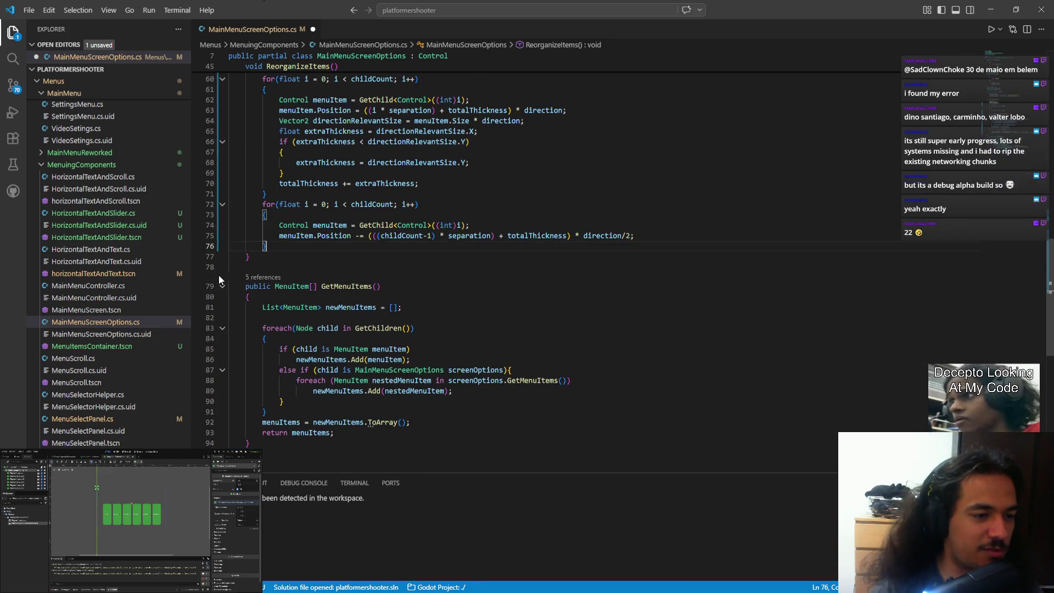
pyautogui.scroll(8, 301, 351)
pyautogui.scroll(2, 300, 351)
pyautogui.scroll(-6, 299, 356)
pyautogui.scroll(3, 297, 361)
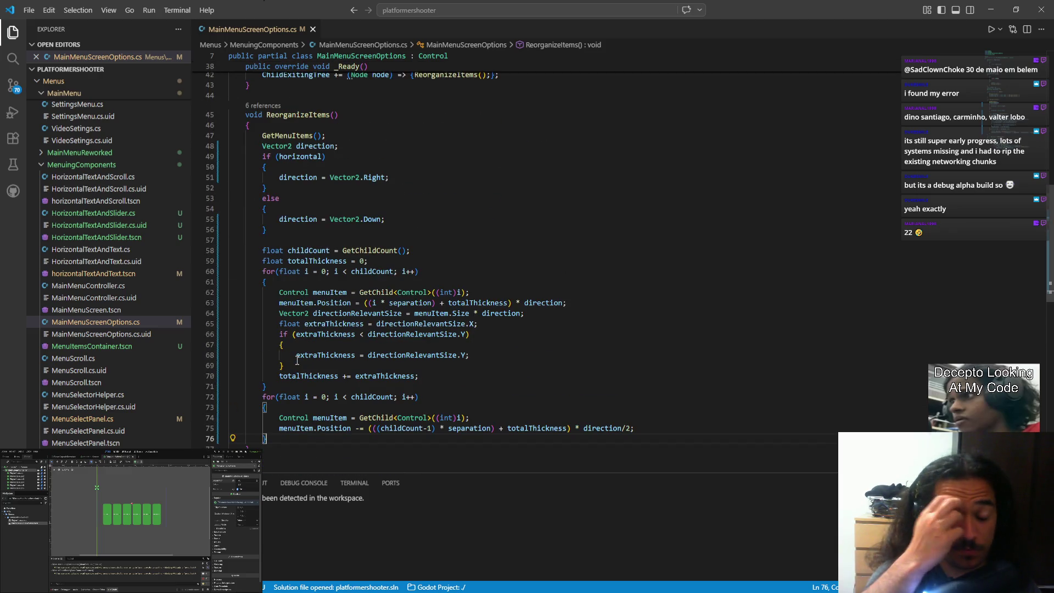
pyautogui.hotkey('alt', 'Tab')
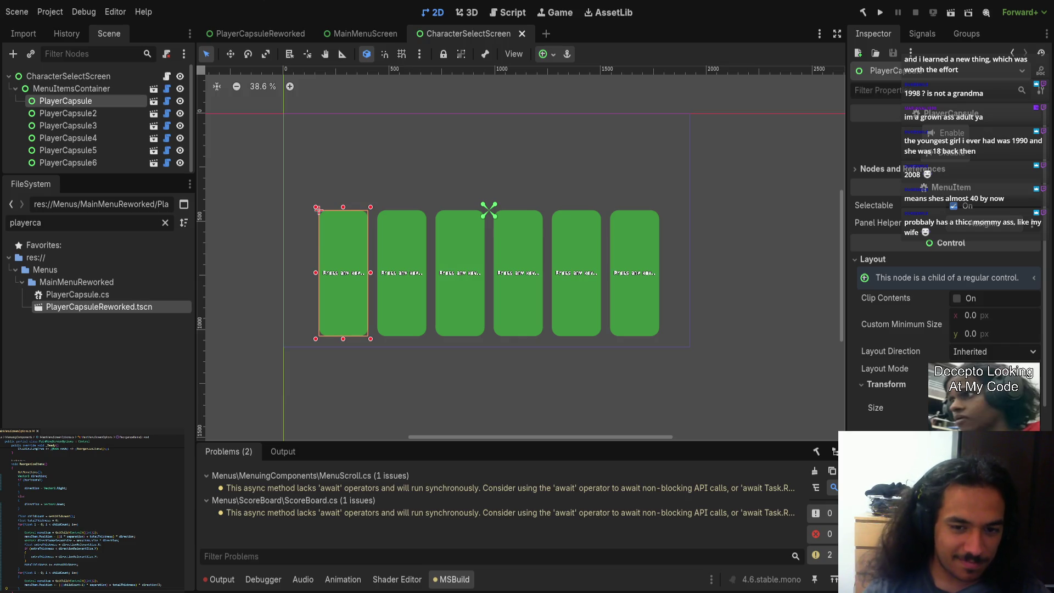
pyautogui.hotkey('alt', 'Tab')
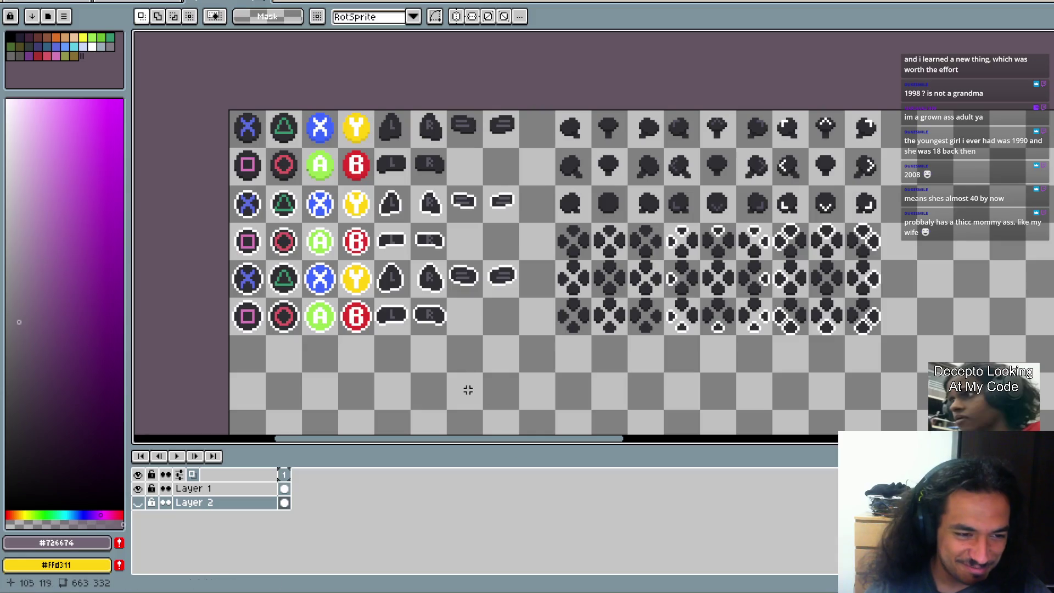
pyautogui.moveTo(417, 362); pyautogui.dragTo(422, 363)
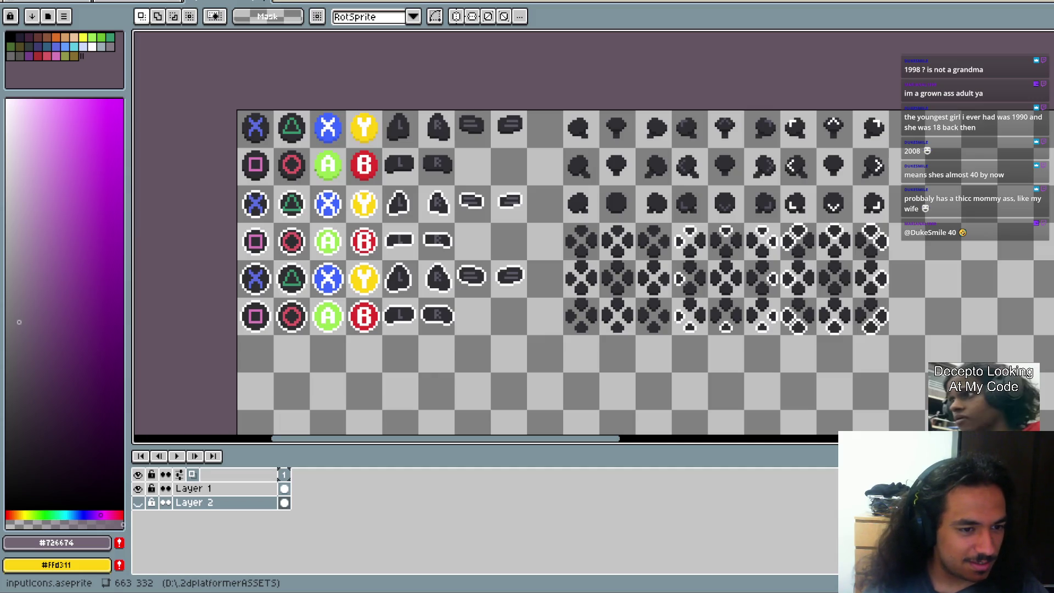
pyautogui.hotkey('alt', 'Tab')
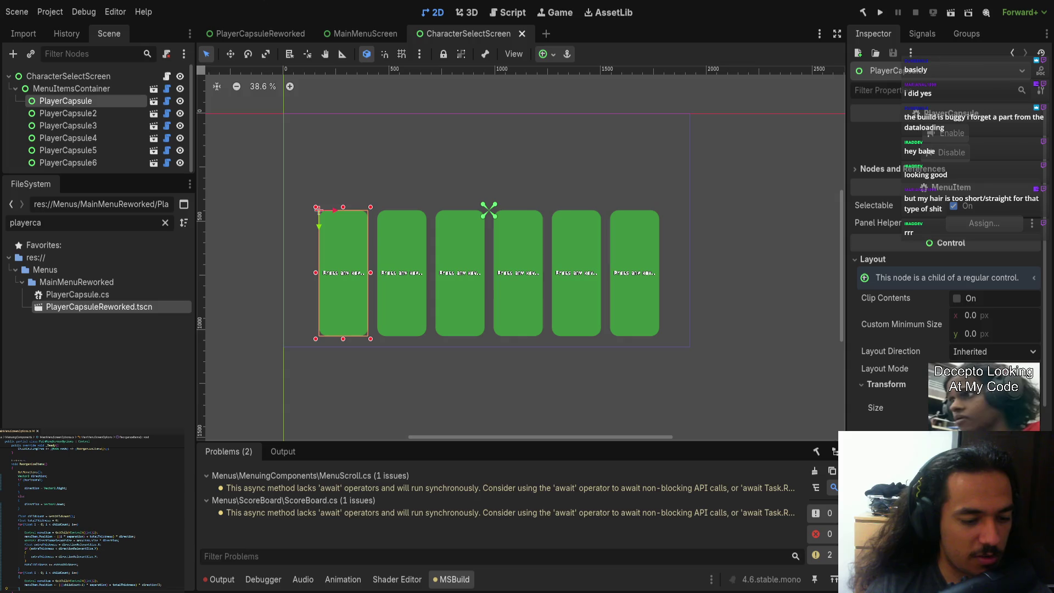
# Select MenuItemsContainer and open CharacterSelectScreen.cs in VS Code from its script icon
pyautogui.scroll(1, 433, 338)
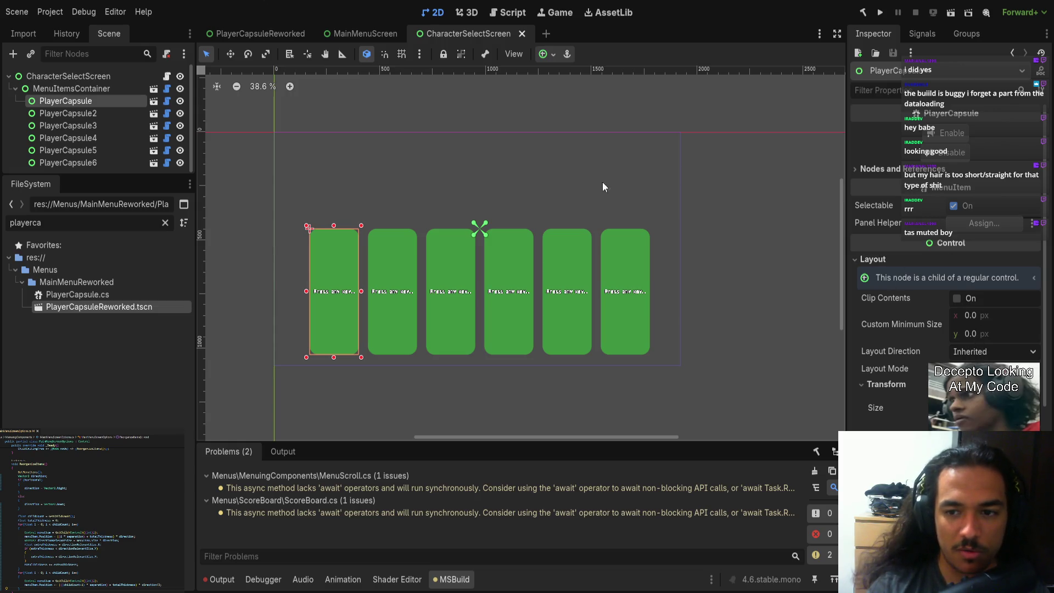
pyautogui.click(100, 91)
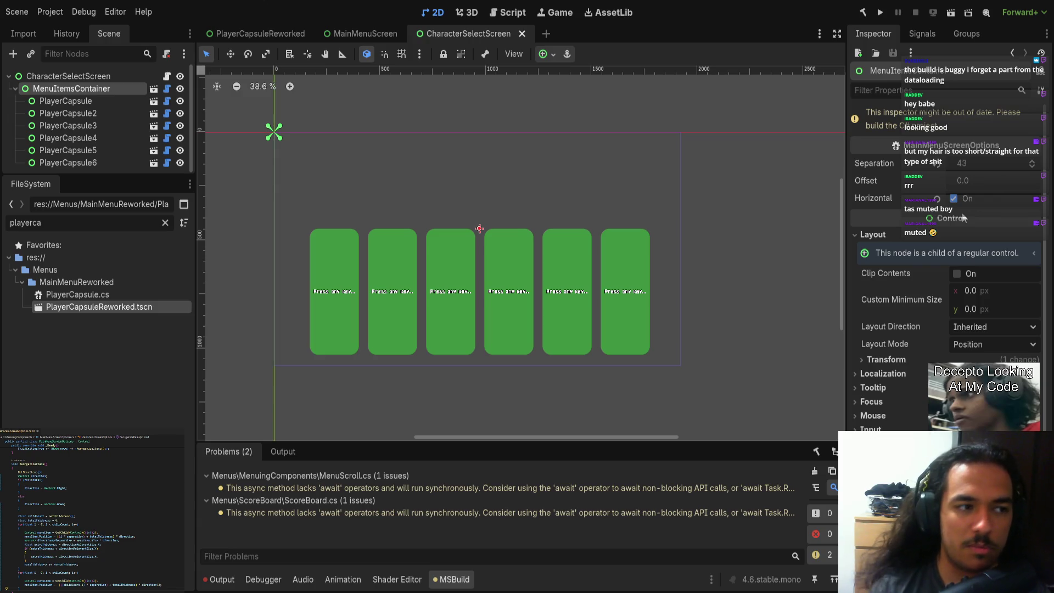
pyautogui.click(167, 77)
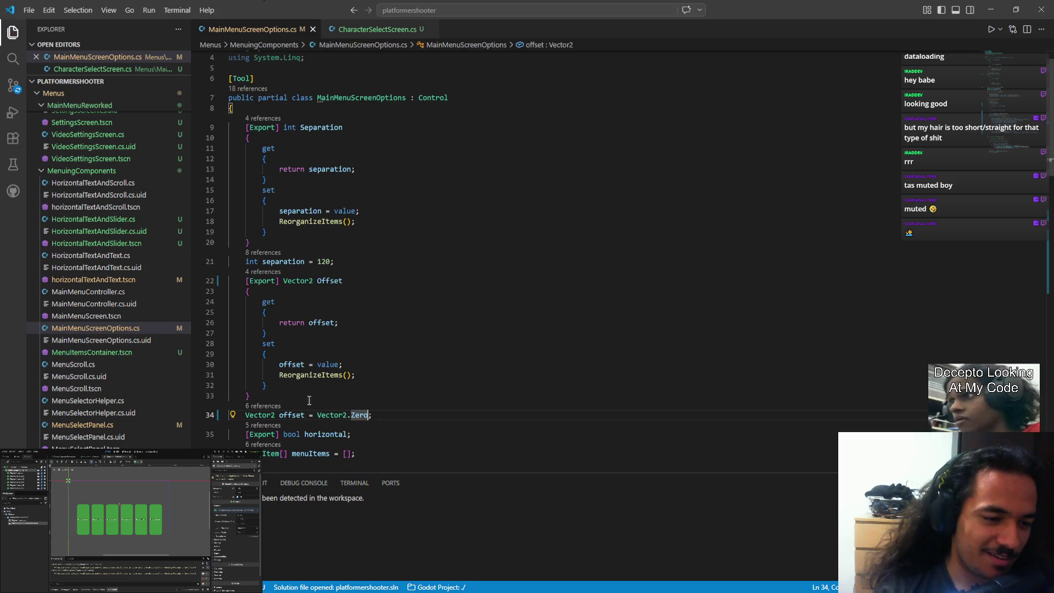
# Save the 'Vector2 offset = Vector2.Zero;' field declaration in MainMenuScreenOptions.cs
pyautogui.scroll(-2, 331, 406)
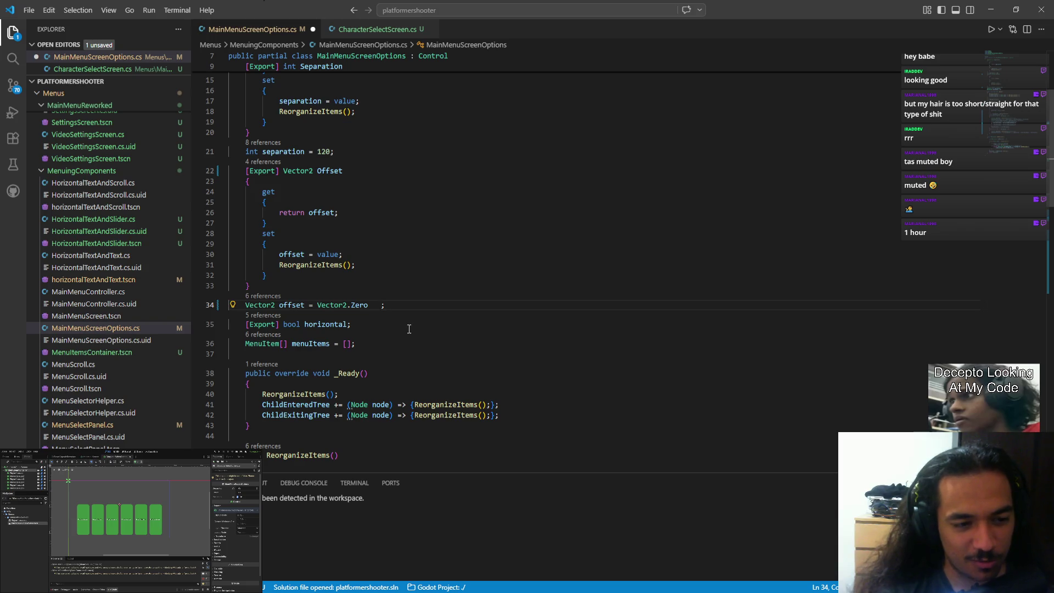
pyautogui.press('Down')
pyautogui.press('Down')
pyautogui.press('Down')
pyautogui.hotkey('ctrl', 's')
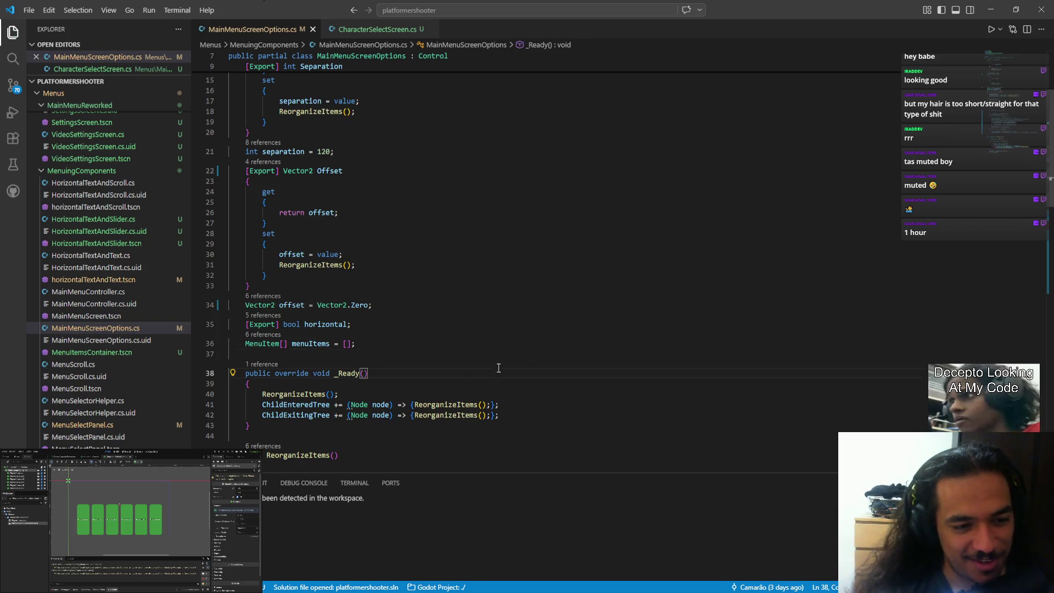
# Jump from the Offset property to the ReorganizeItems method definition
pyautogui.click(466, 425)
pyautogui.scroll(-5, 434, 409)
pyautogui.scroll(10, 423, 404)
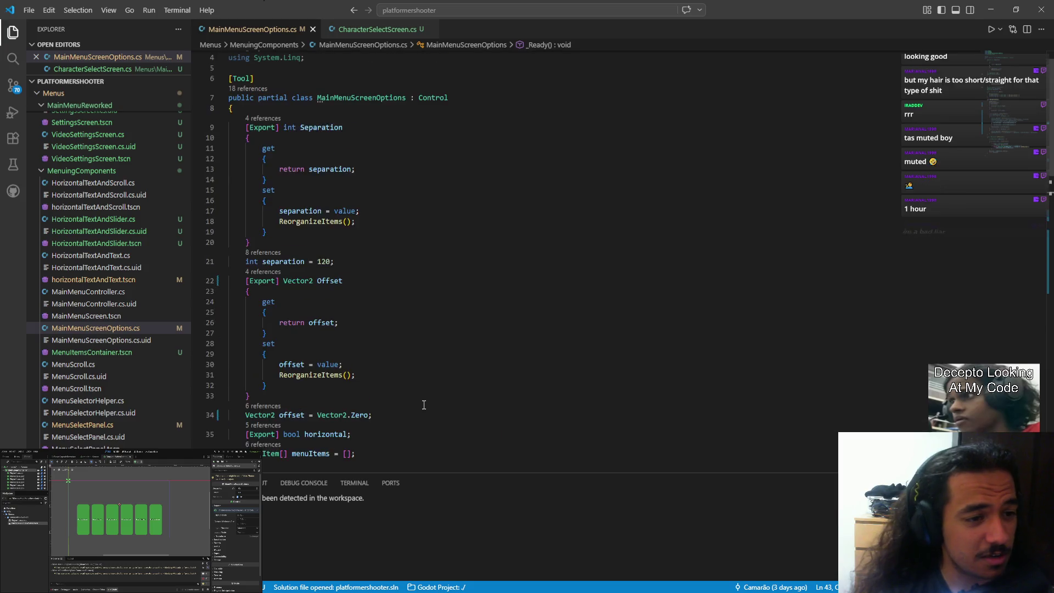
pyautogui.doubleClick(329, 310)
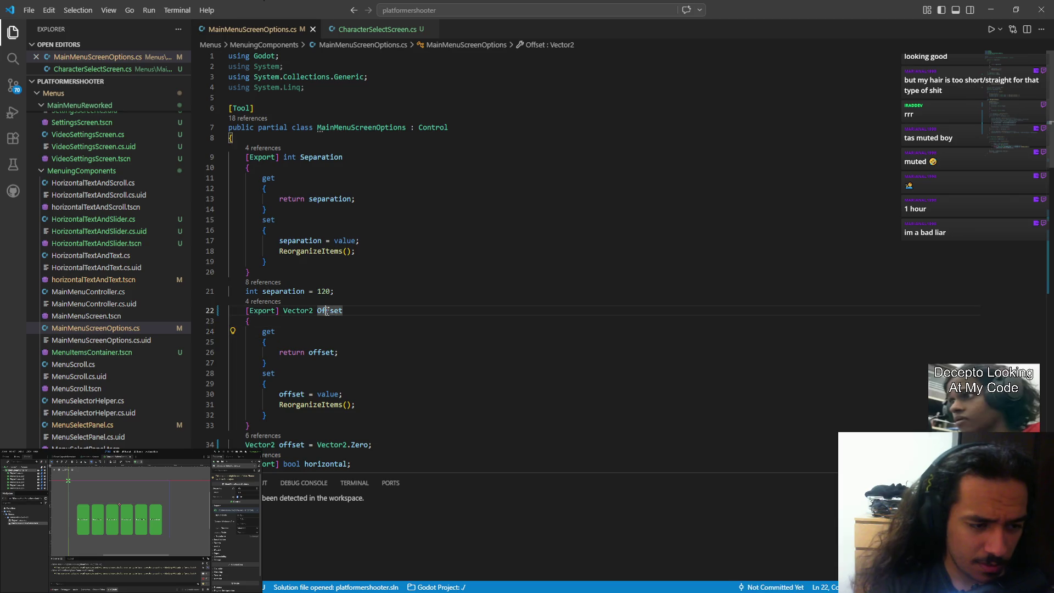
pyautogui.keyDown('ctrl'); pyautogui.click(318, 405); pyautogui.keyUp('ctrl')
pyautogui.scroll(-3, 318, 407)
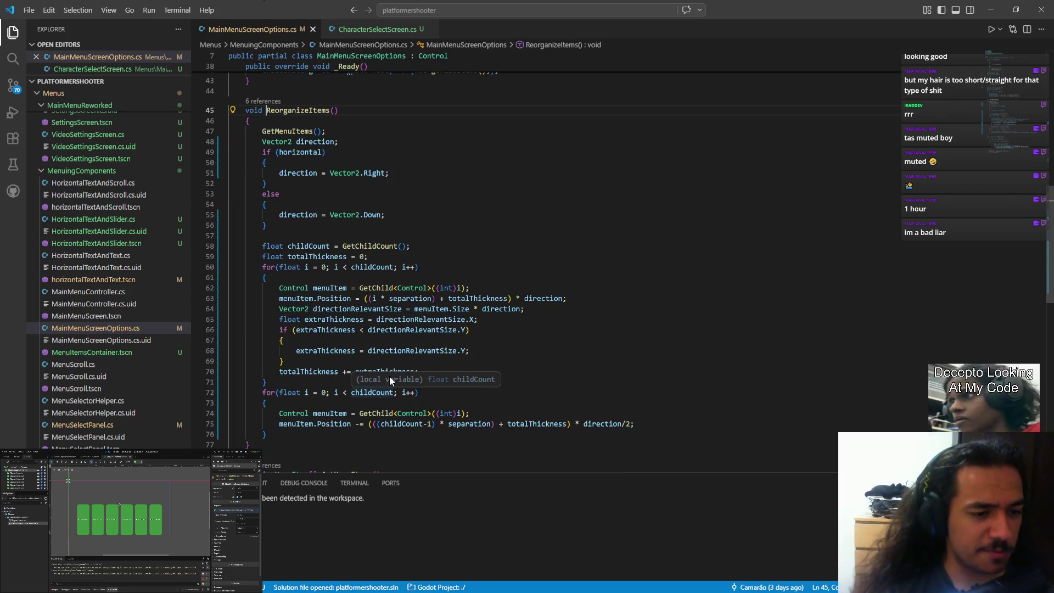
# Add 'menuItem.Position += menuItem.Position + offset;' after line 75, save, and return to Godot
pyautogui.scroll(-3, 315, 361)
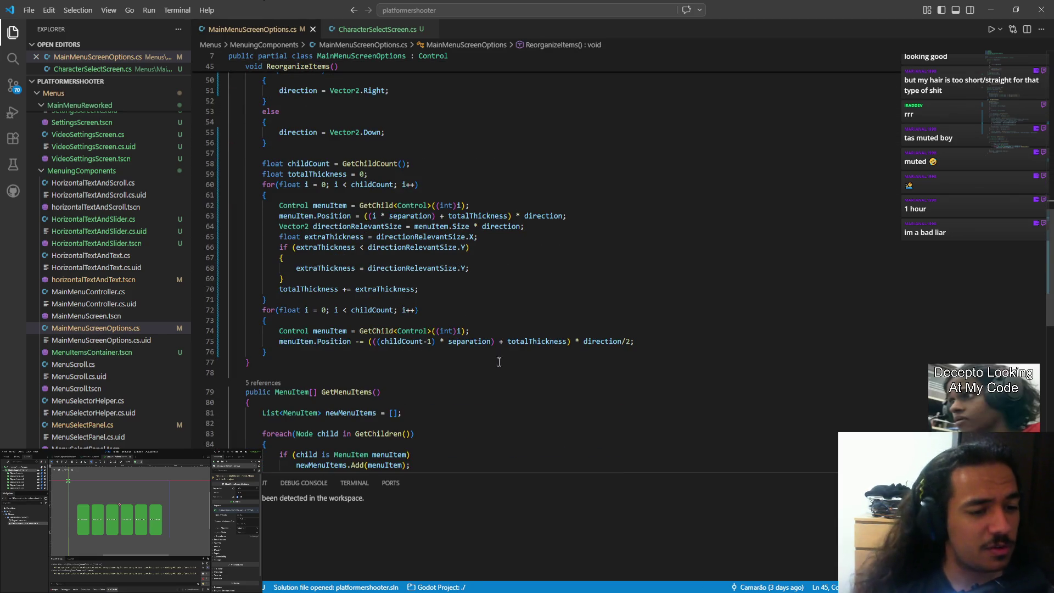
pyautogui.click(656, 342)
pyautogui.press('Return')
pyautogui.write('menuItem.Position')
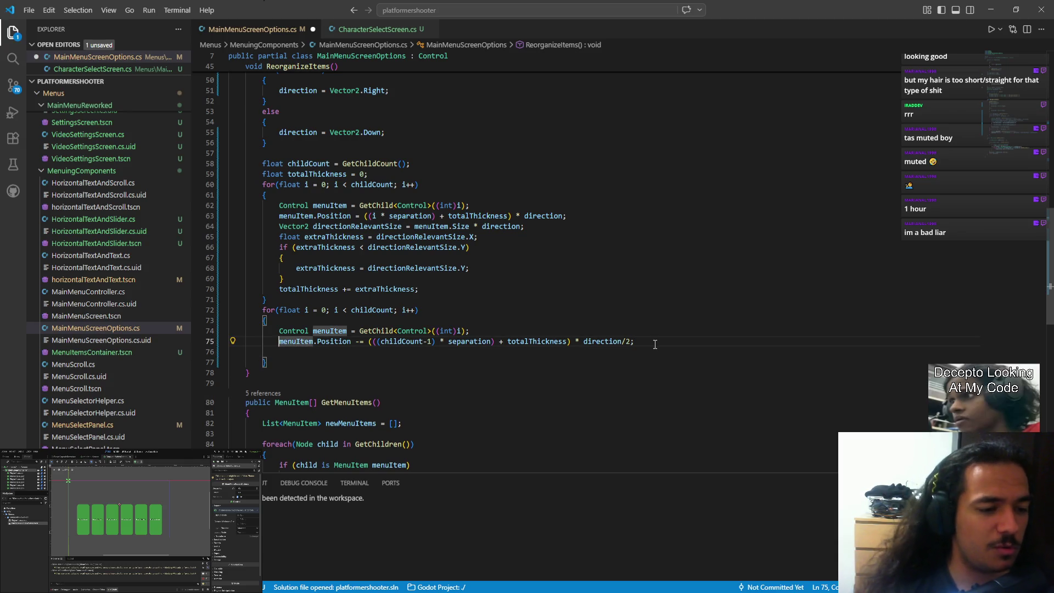
pyautogui.write(' +')
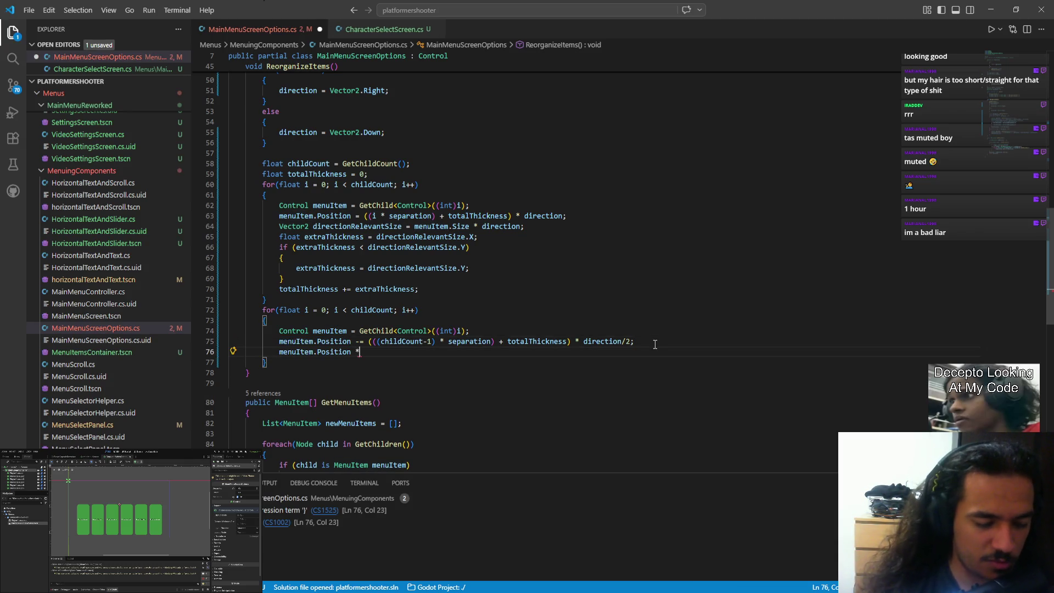
pyautogui.write('= menuItem.Position ')
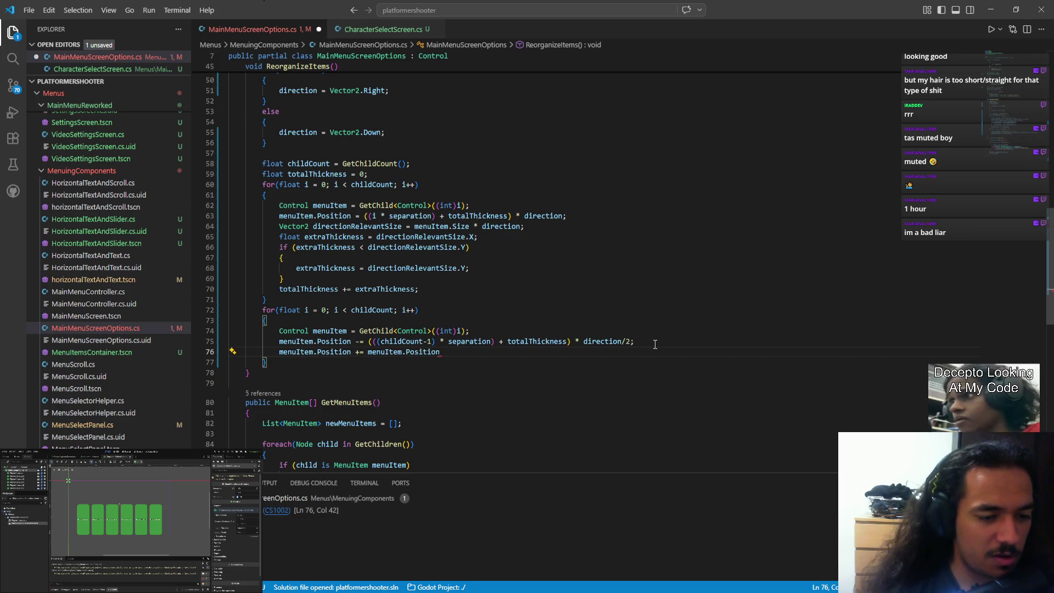
pyautogui.write('+ offset;')
pyautogui.hotkey('ctrl', 's')
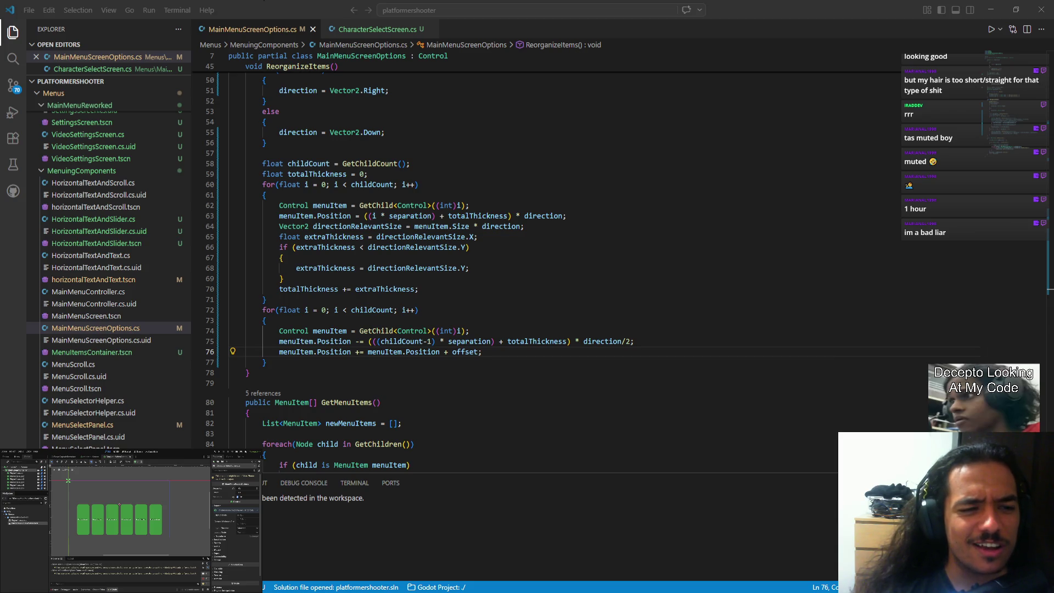
pyautogui.hotkey('alt', 'Tab')
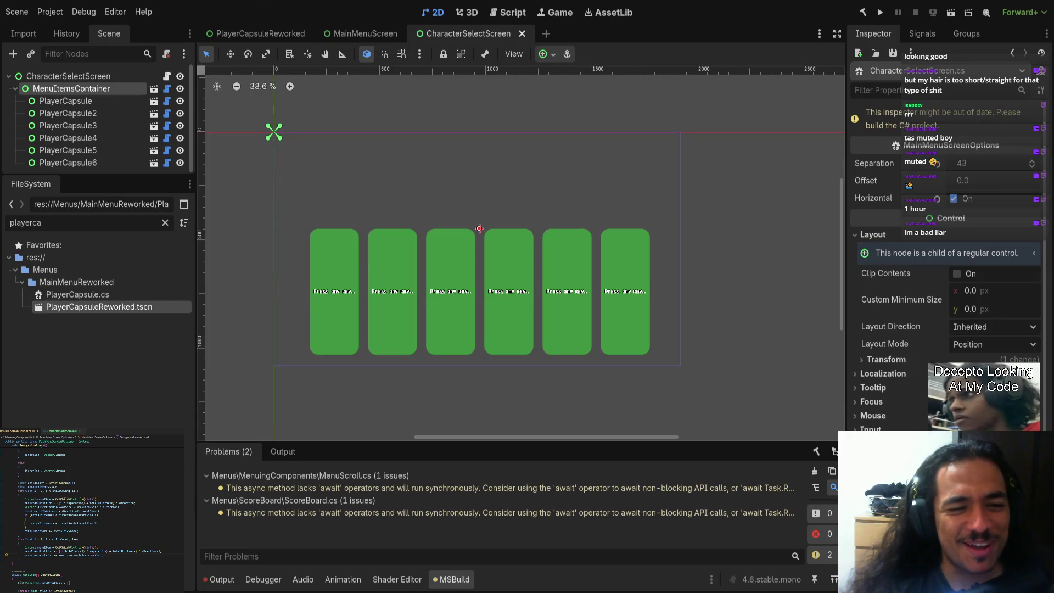
# Rebuild, drag Separation and Offset to 8.865, revert Separation, uncheck Horizontal, and rebuild
pyautogui.click(863, 12)
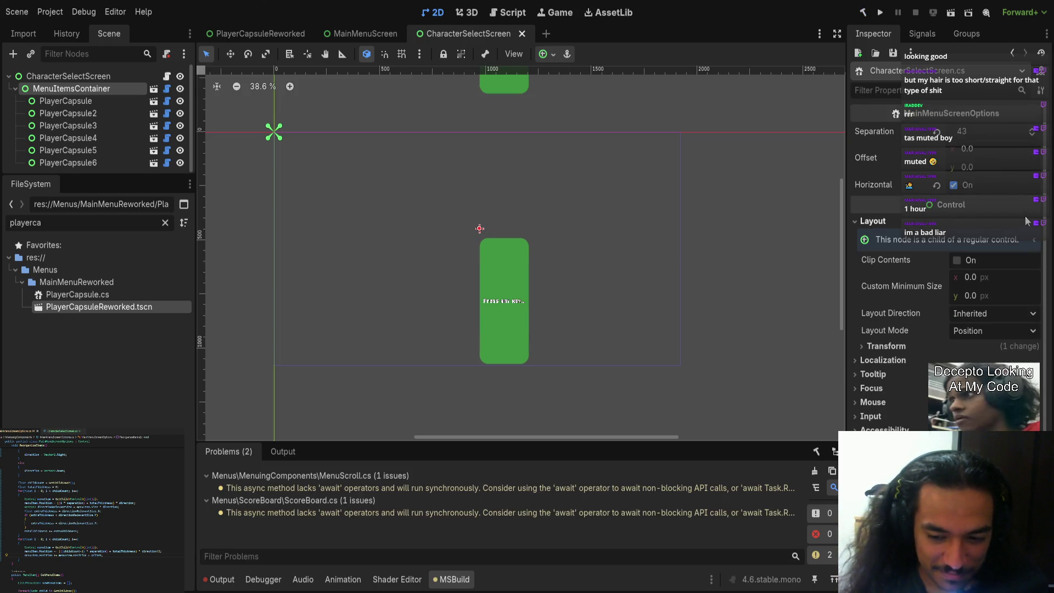
pyautogui.moveTo(963, 137)
pyautogui.mouseDown()
pyautogui.moveTo(1016, 137)
pyautogui.moveTo(939, 137)
pyautogui.mouseUp()
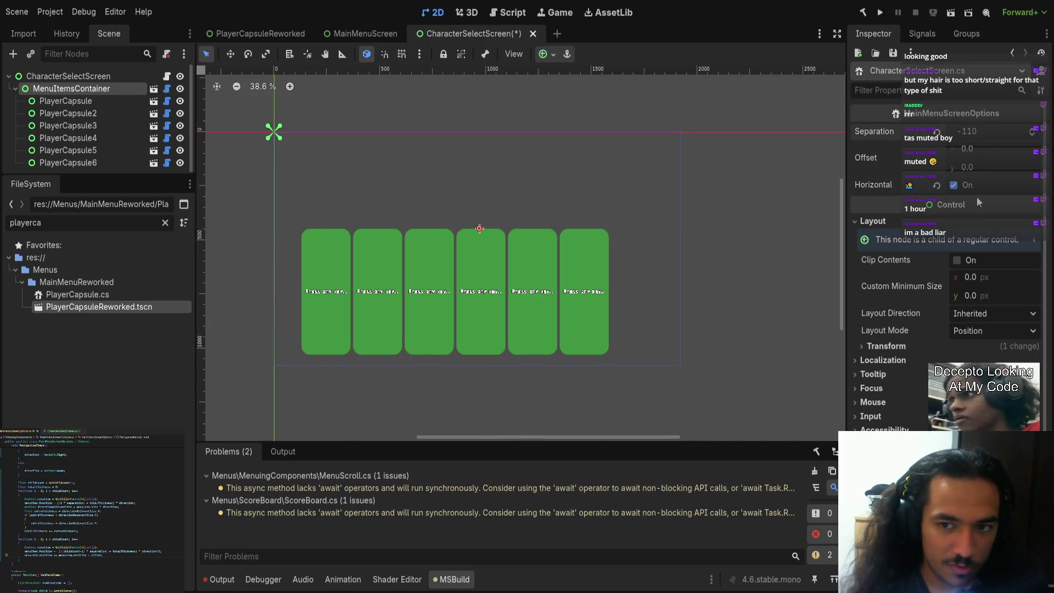
pyautogui.moveTo(970, 150); pyautogui.dragTo(974, 151)
pyautogui.click(936, 133)
pyautogui.click(953, 187)
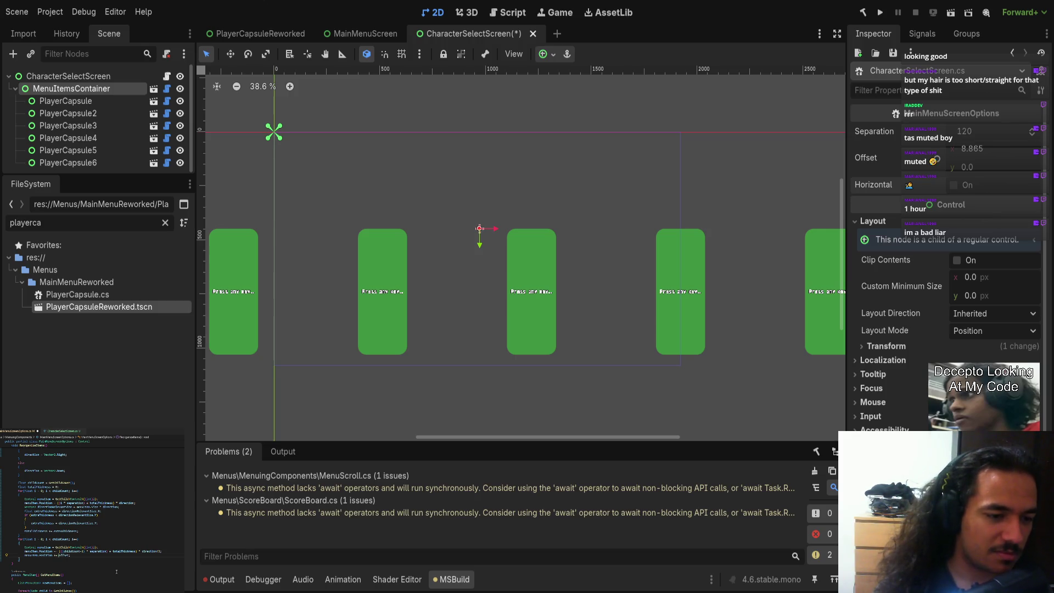
pyautogui.click(863, 12)
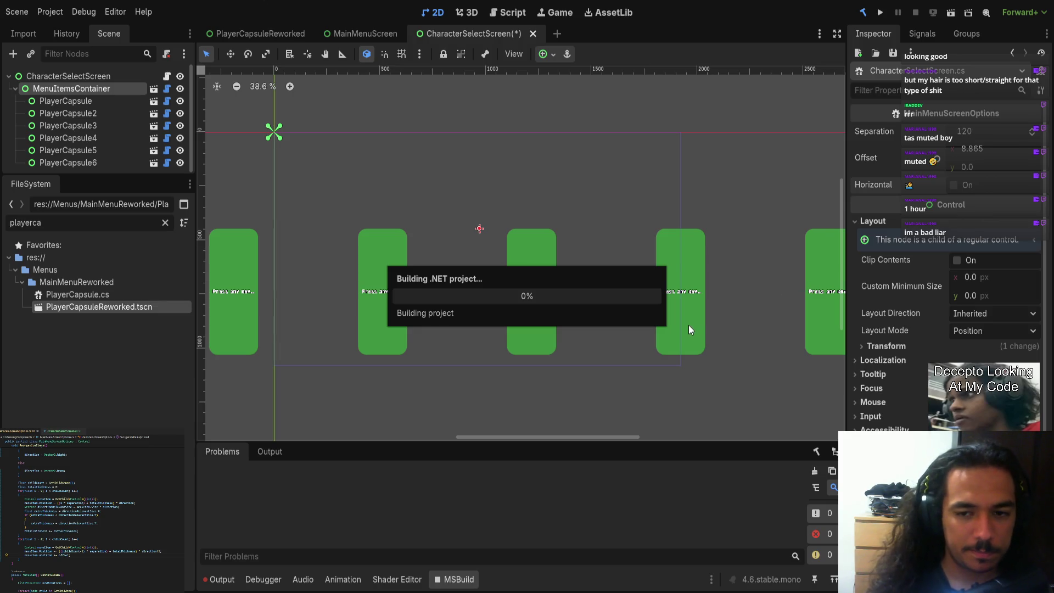
# Re-check Horizontal, raise MenuItemsContainer, reset Offset to 0, 0, save, and open PlayerCapsuleReworked.tscn
pyautogui.click(954, 185)
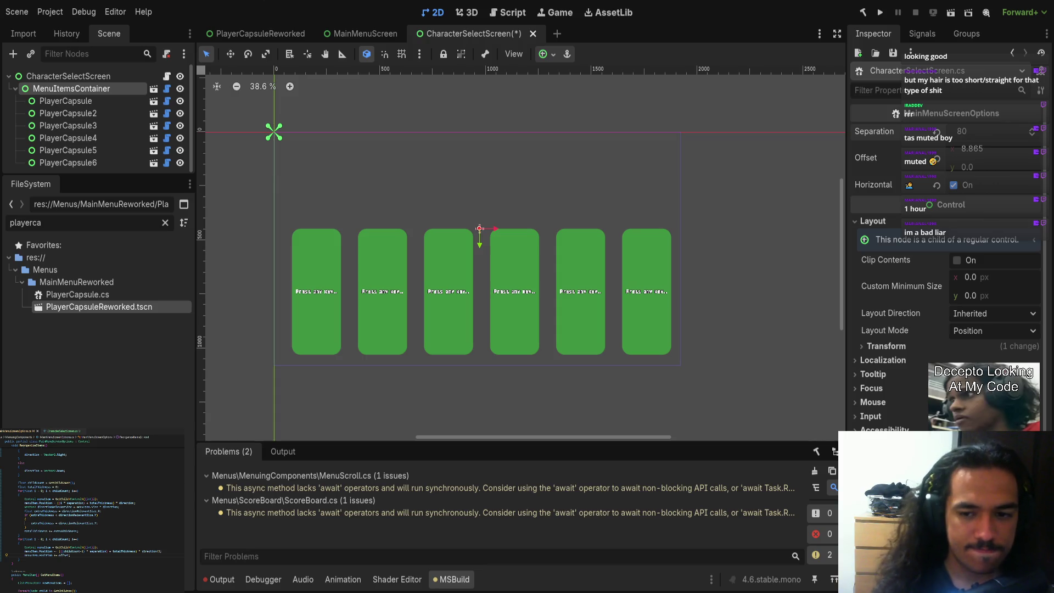
pyautogui.click(83, 87)
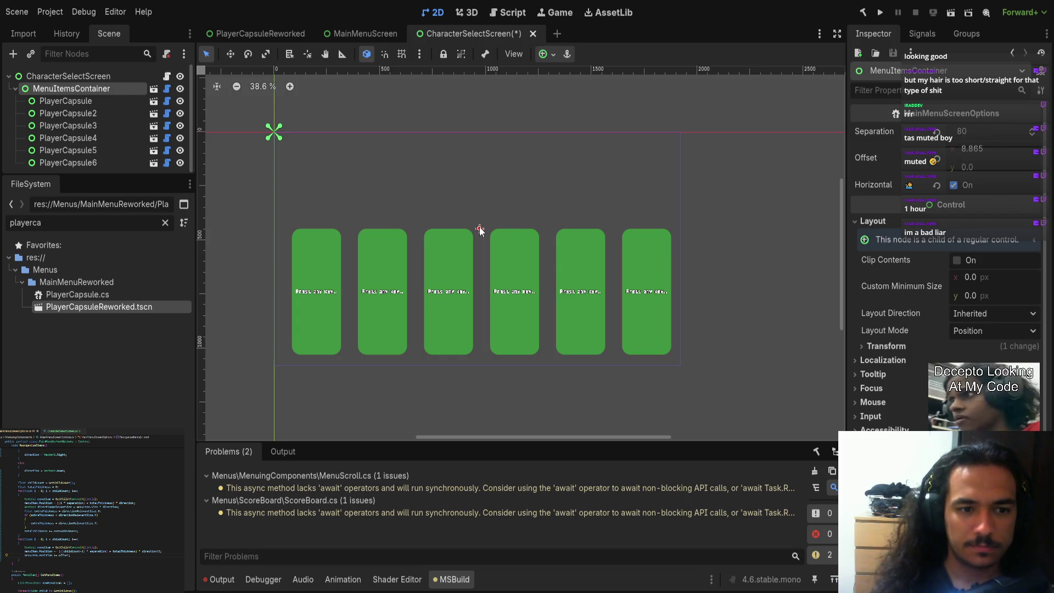
pyautogui.moveTo(479, 245); pyautogui.dragTo(478, 207)
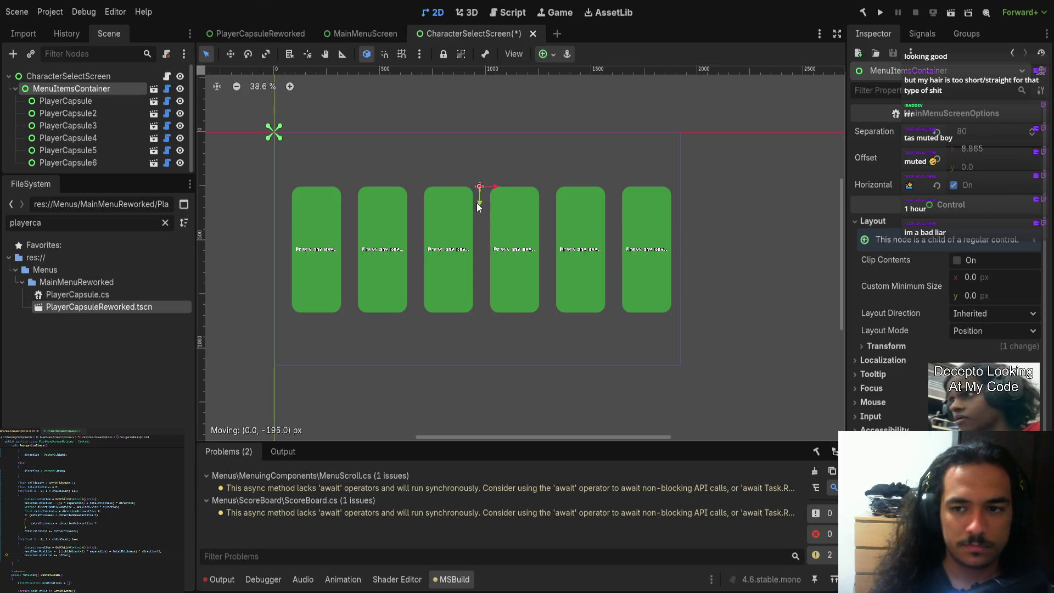
pyautogui.click(936, 159)
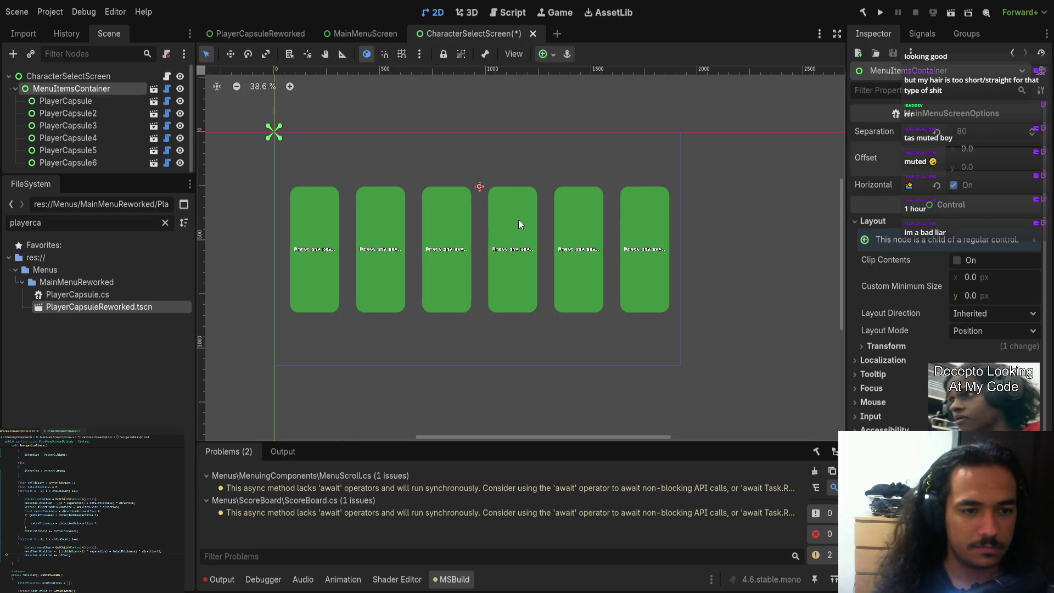
pyautogui.hotkey('ctrl', 's')
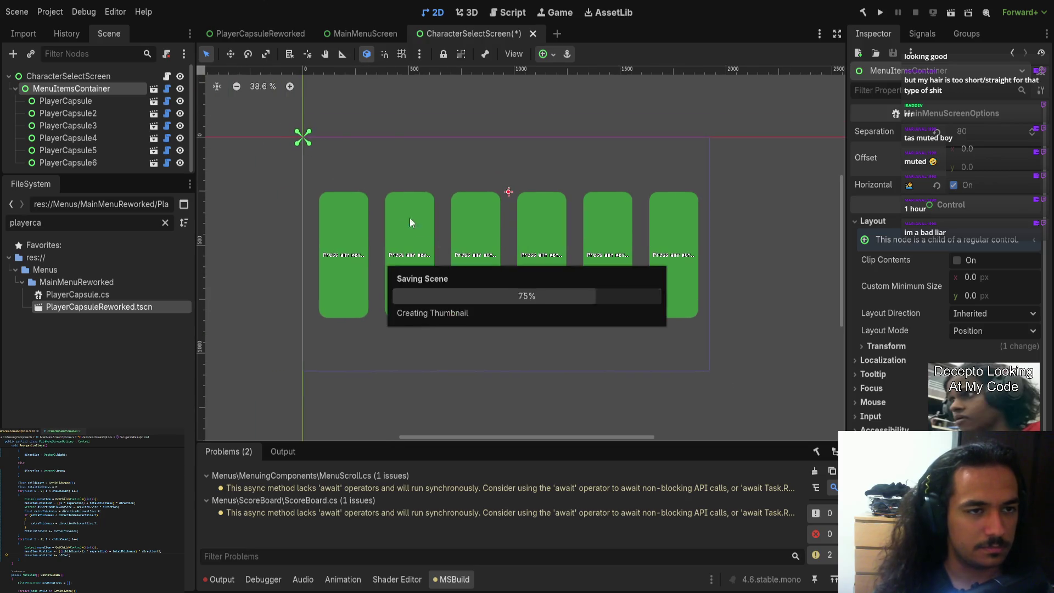
pyautogui.click(154, 113)
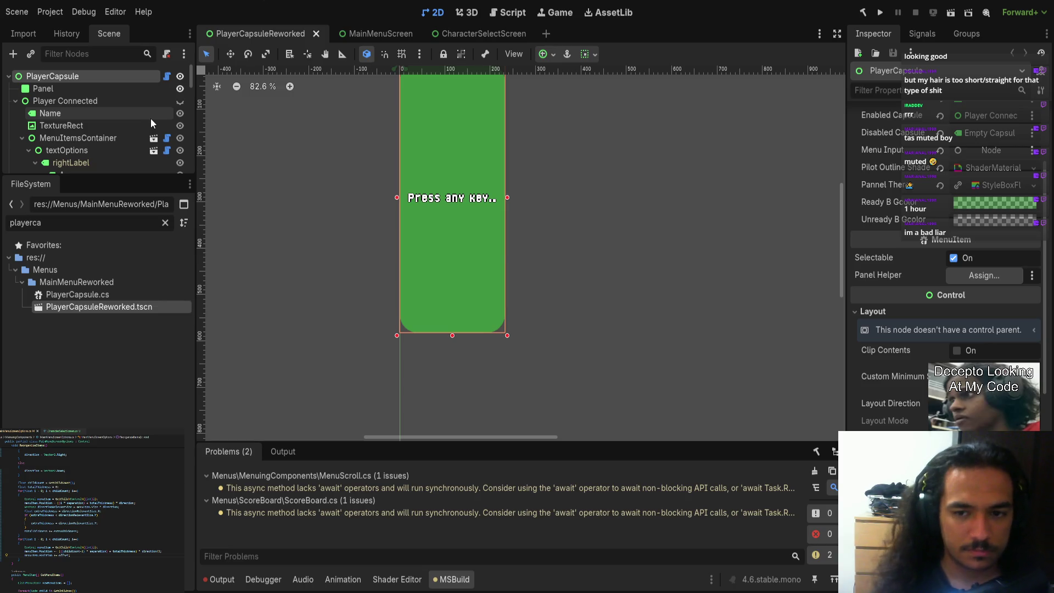
# Collapse the Nodes and References properties and show the capsule in its connected state
pyautogui.scroll(5, 884, 308)
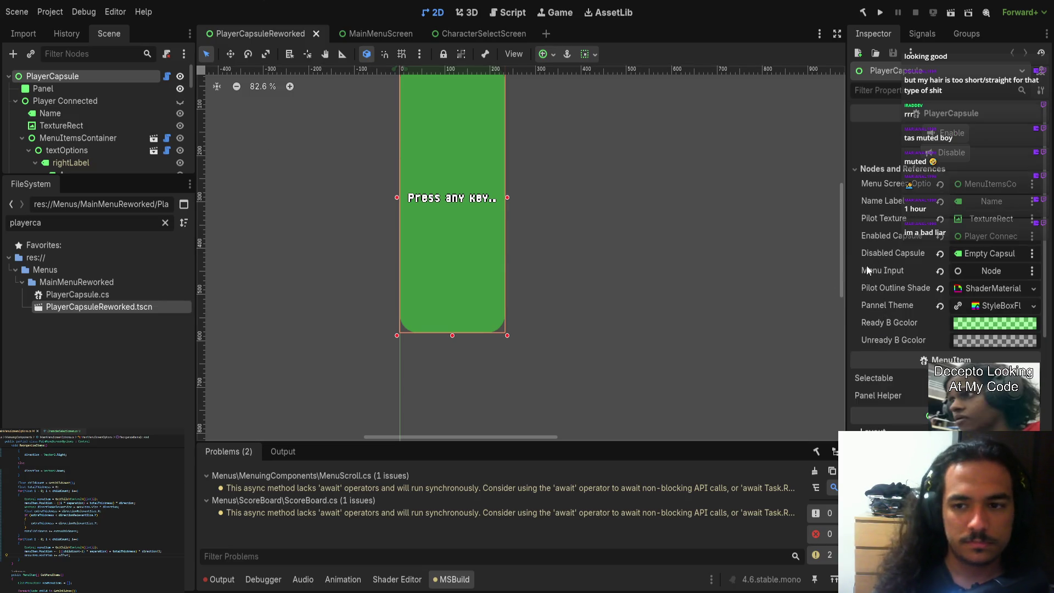
pyautogui.click(858, 170)
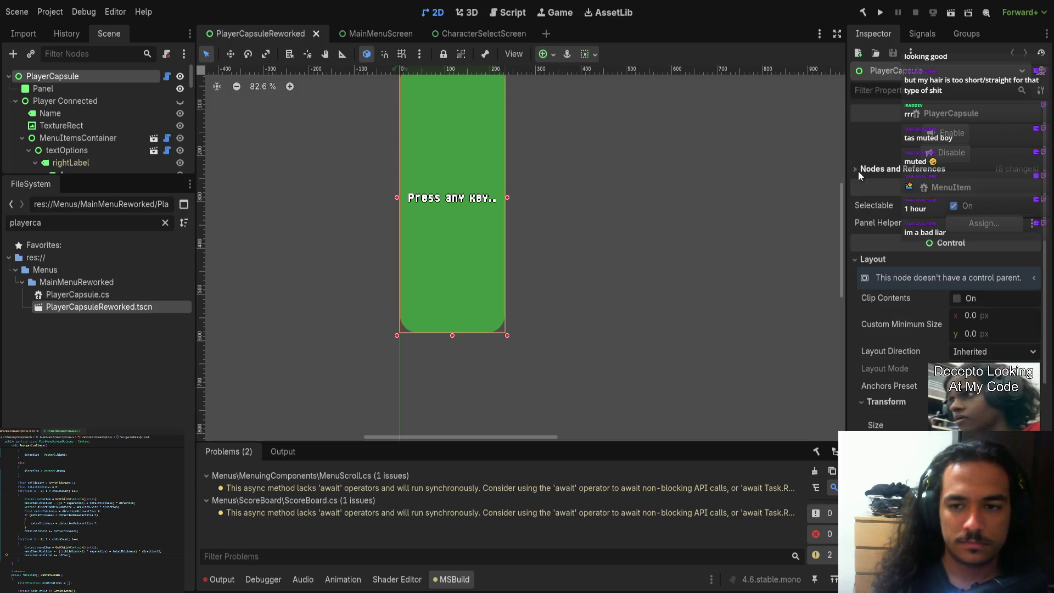
pyautogui.scroll(3, 615, 241)
pyautogui.click(961, 138)
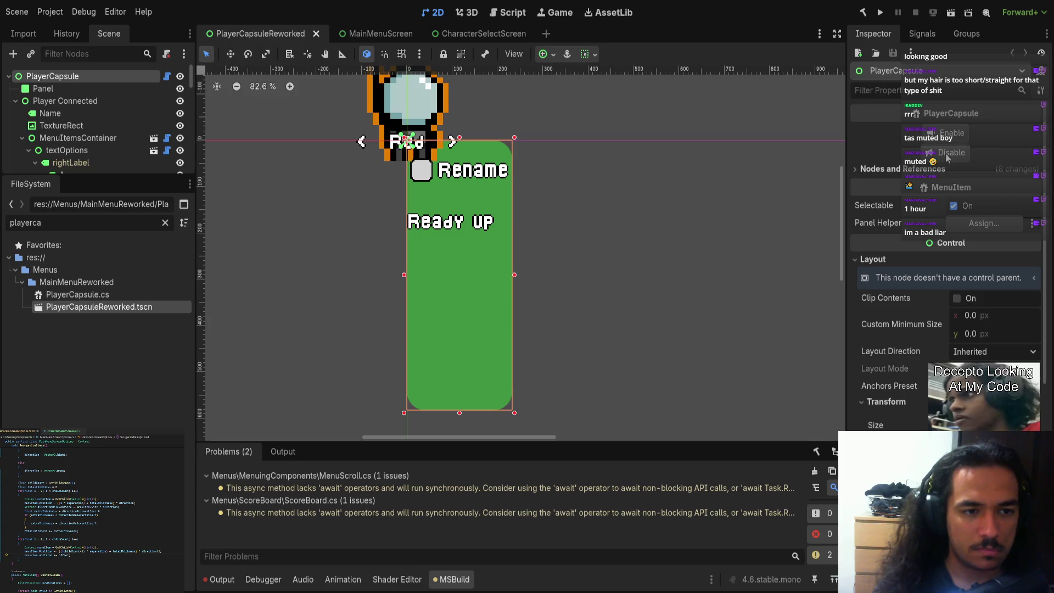
pyautogui.click(946, 151)
pyautogui.click(945, 151)
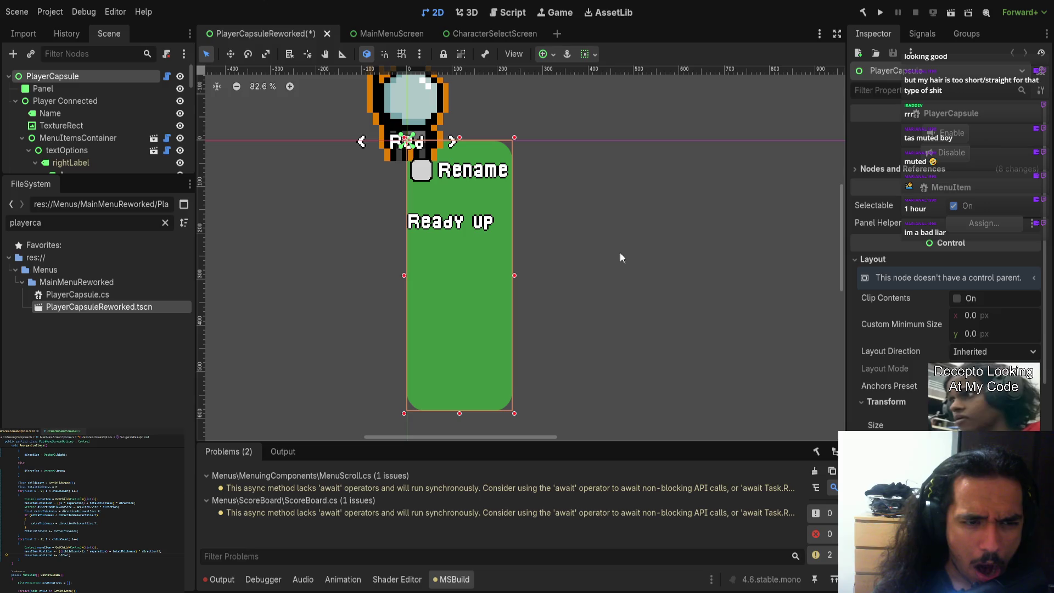
# Inspect the Panel, Player Connected, Name label and PlayerCapsule root nodes, ending on Player Connected
pyautogui.click(86, 88)
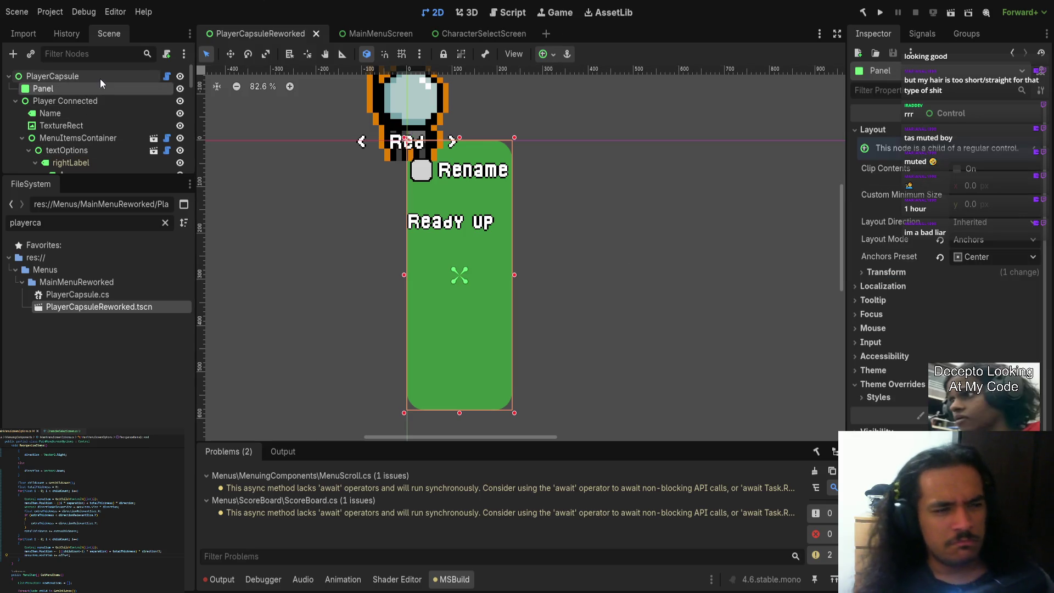
pyautogui.click(75, 107)
pyautogui.click(75, 103)
pyautogui.click(72, 113)
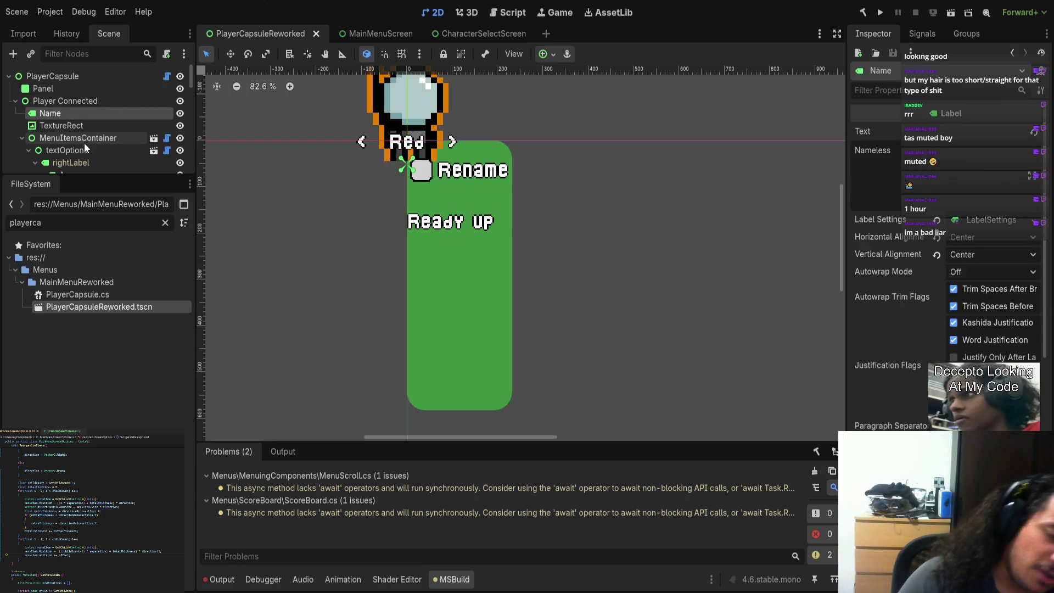
pyautogui.click(75, 100)
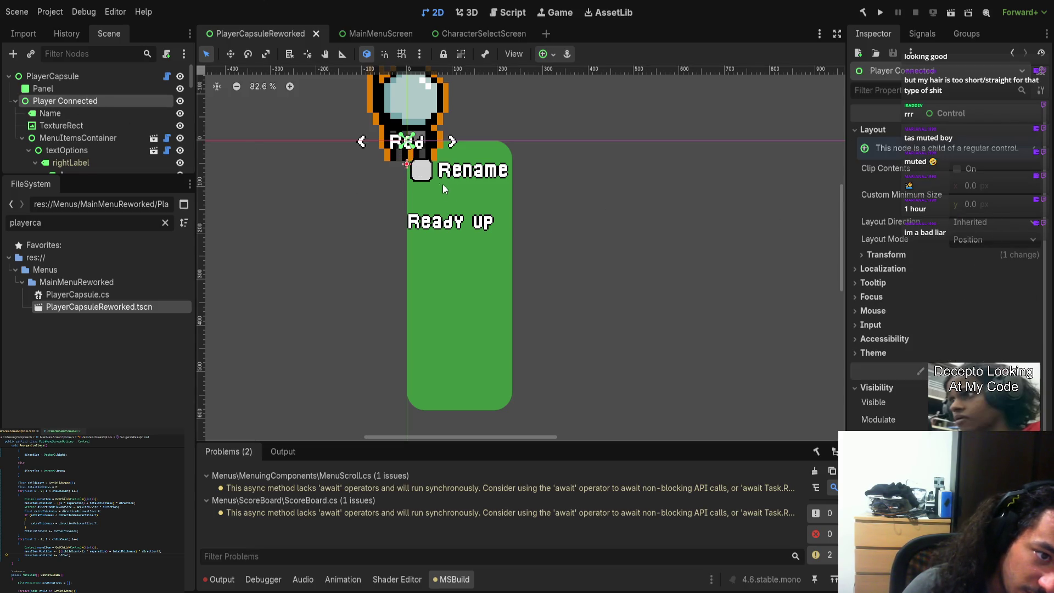
pyautogui.click(53, 75)
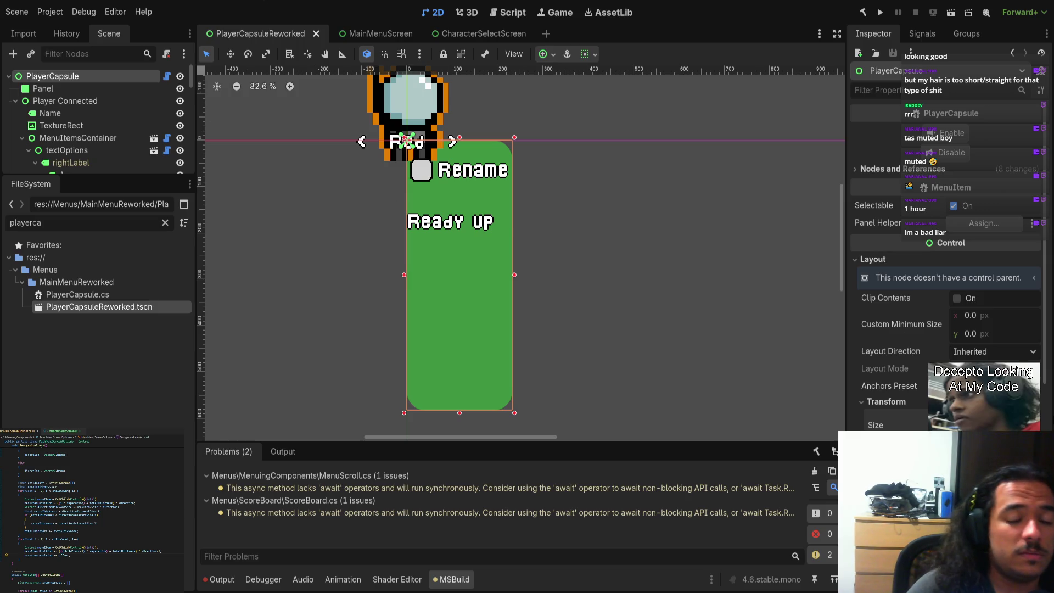
pyautogui.click(65, 100)
# Set Player Connected's size to 232 × 582, keeping Position y at 51
pyautogui.click(897, 256)
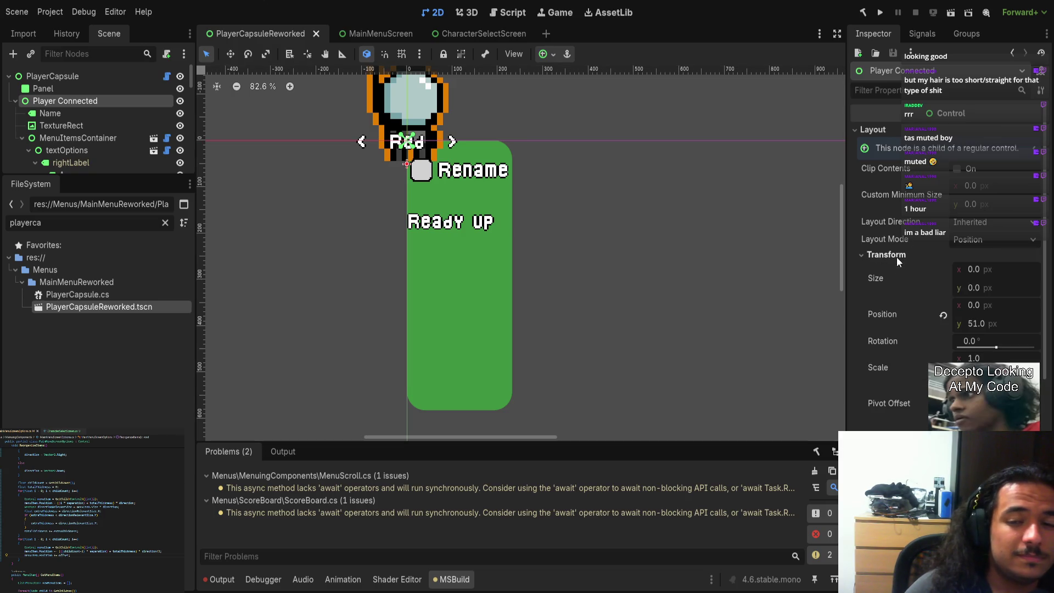
pyautogui.click(983, 324)
pyautogui.write('582')
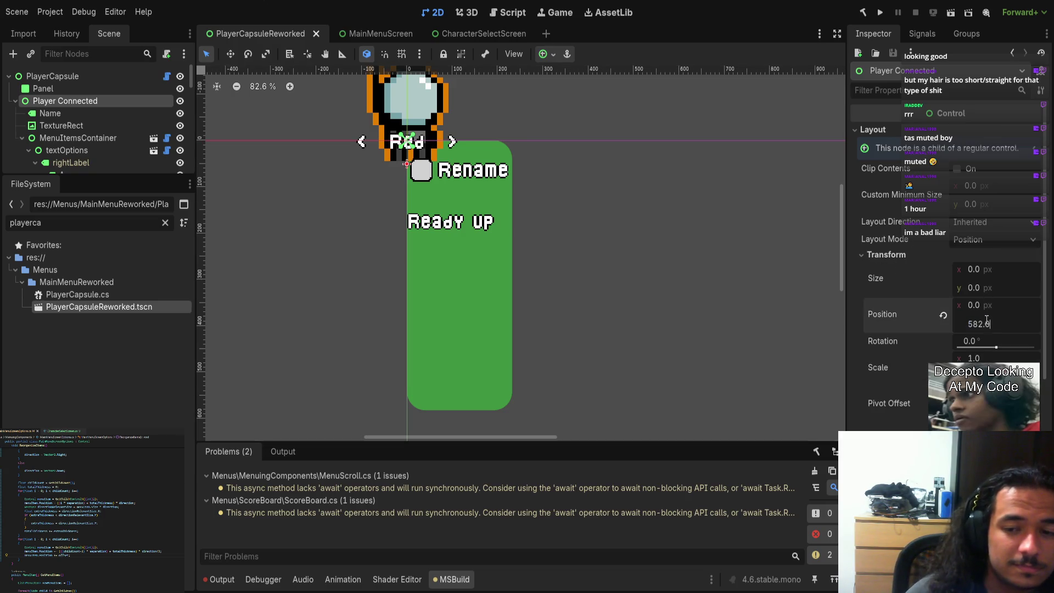
pyautogui.hotkey('shift', 'Tab')
pyautogui.hotkey('shift', 'Tab')
pyautogui.click(977, 272)
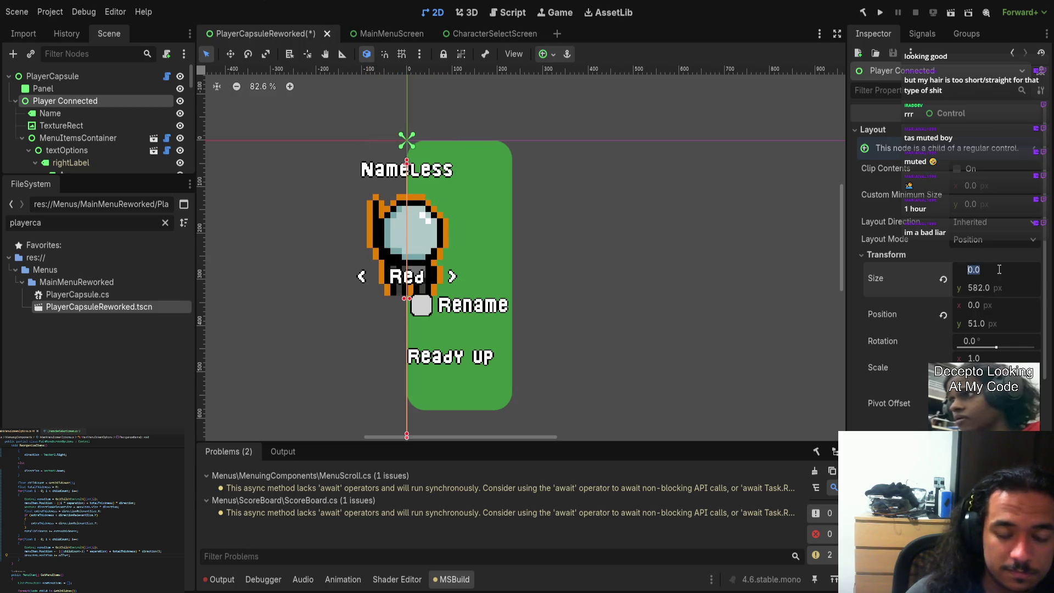
pyautogui.write('232')
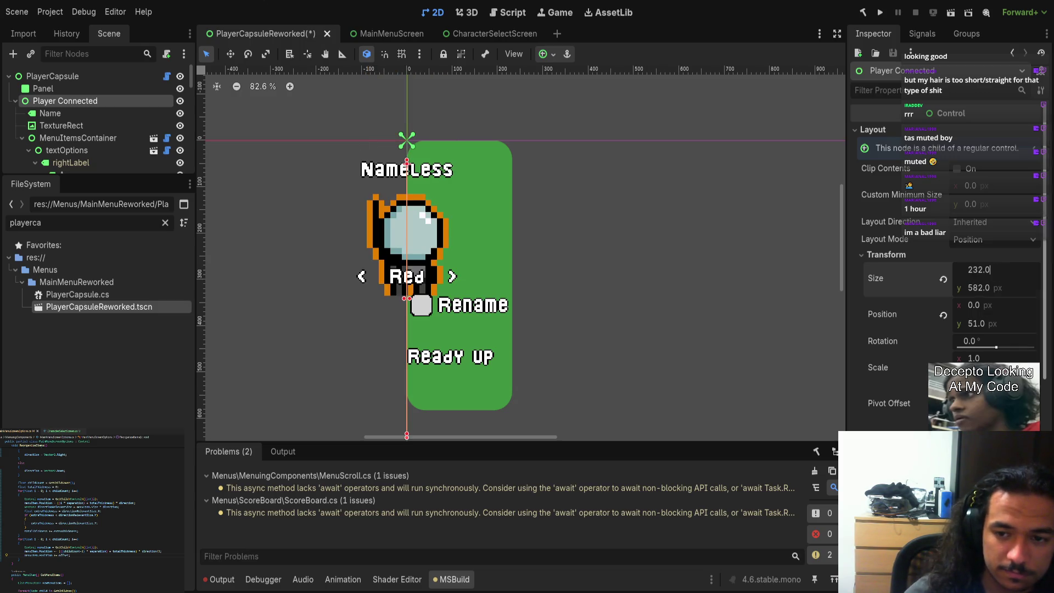
pyautogui.press('Return')
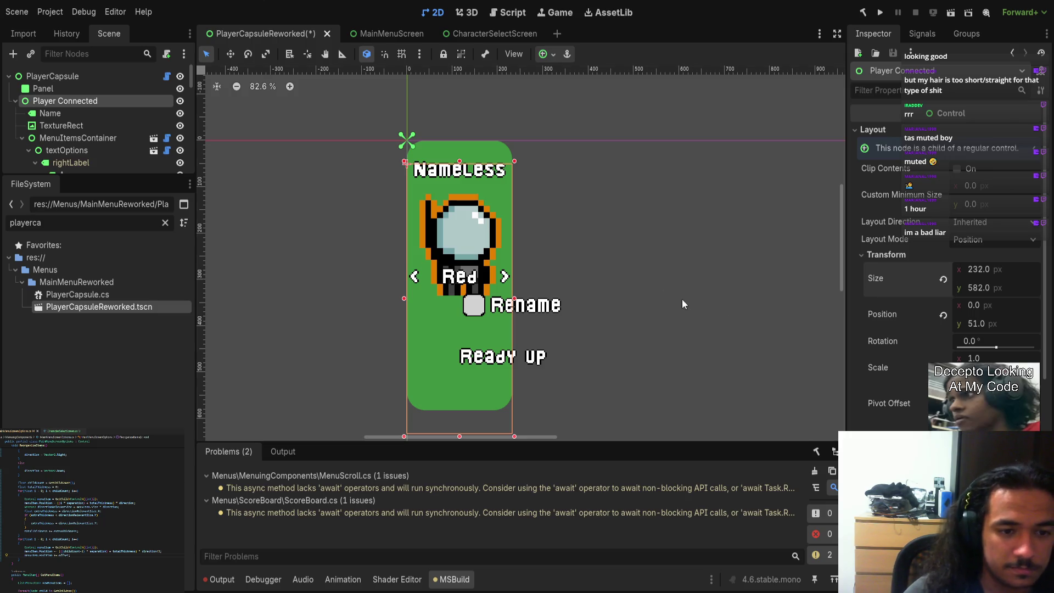
pyautogui.click(652, 232)
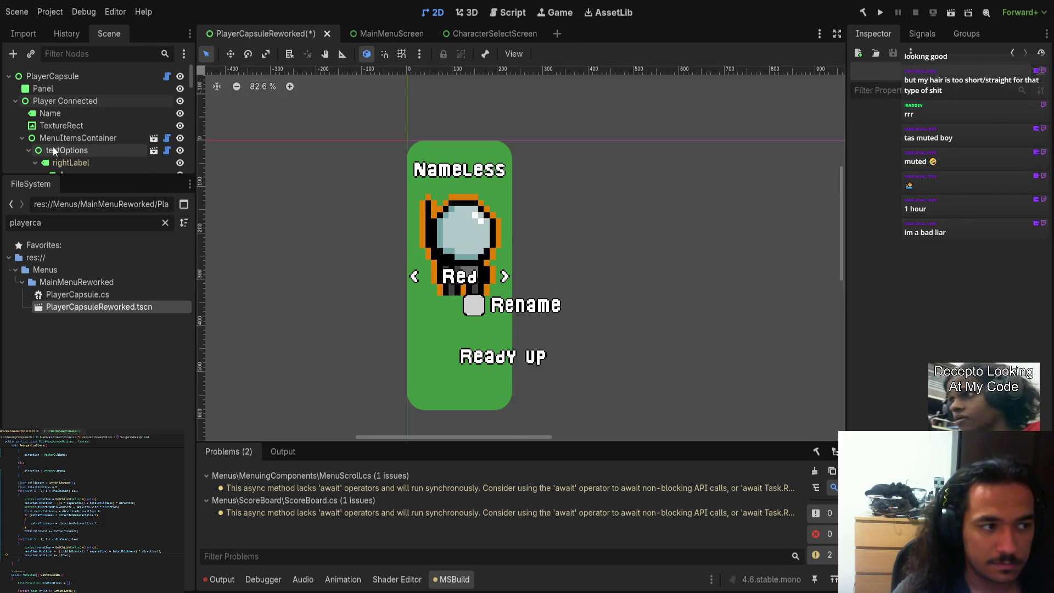
# Inspect the MenuItemsContainer, textOptions, Empty Capsule and HTextBox nodes in the Scene tree
pyautogui.click(38, 137)
pyautogui.click(66, 152)
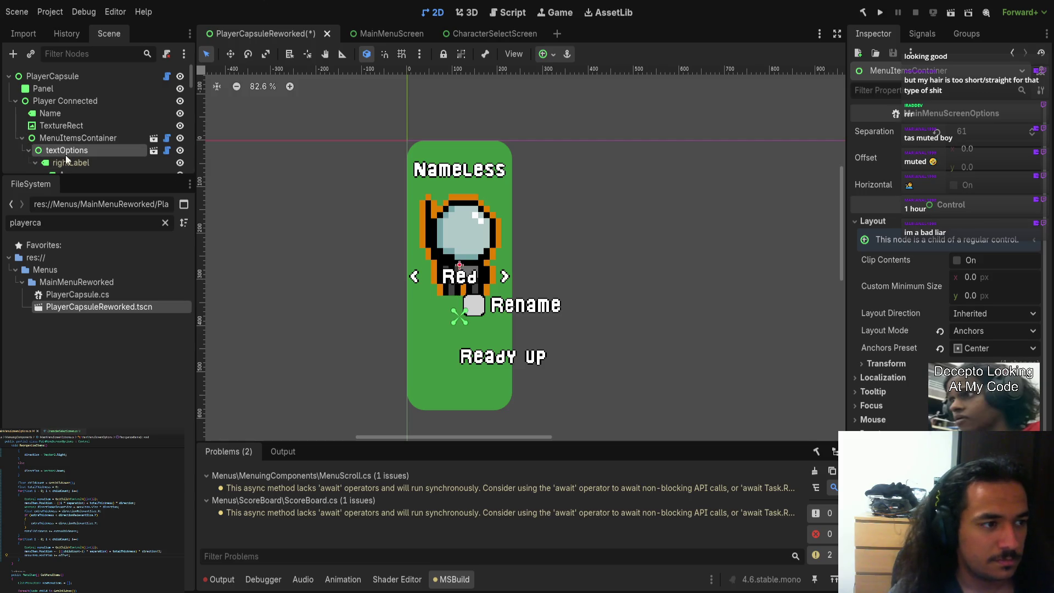
pyautogui.scroll(-1, 55, 140)
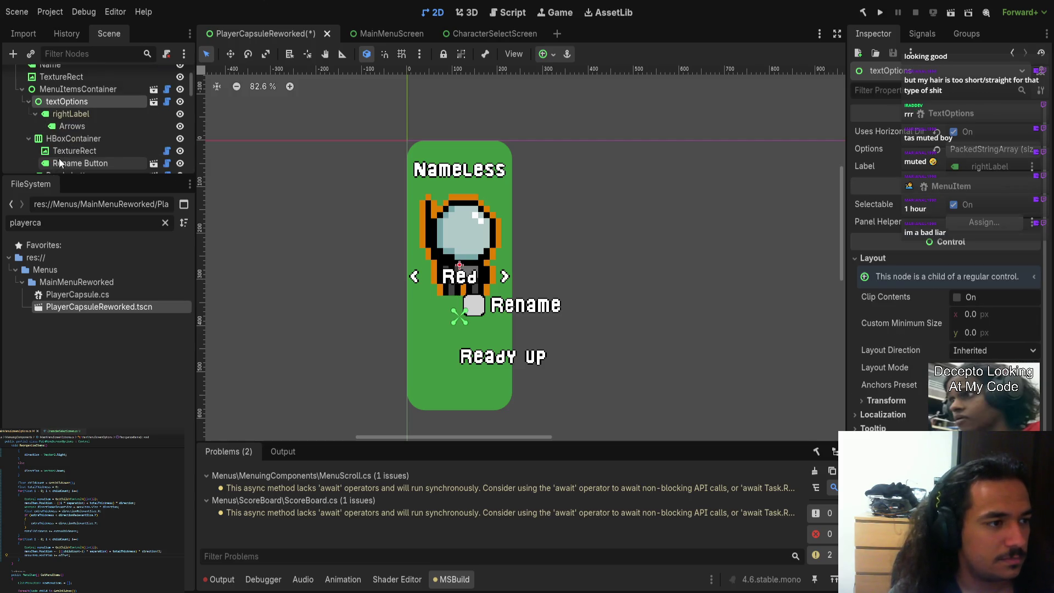
pyautogui.scroll(2, 22, 110)
pyautogui.click(15, 102)
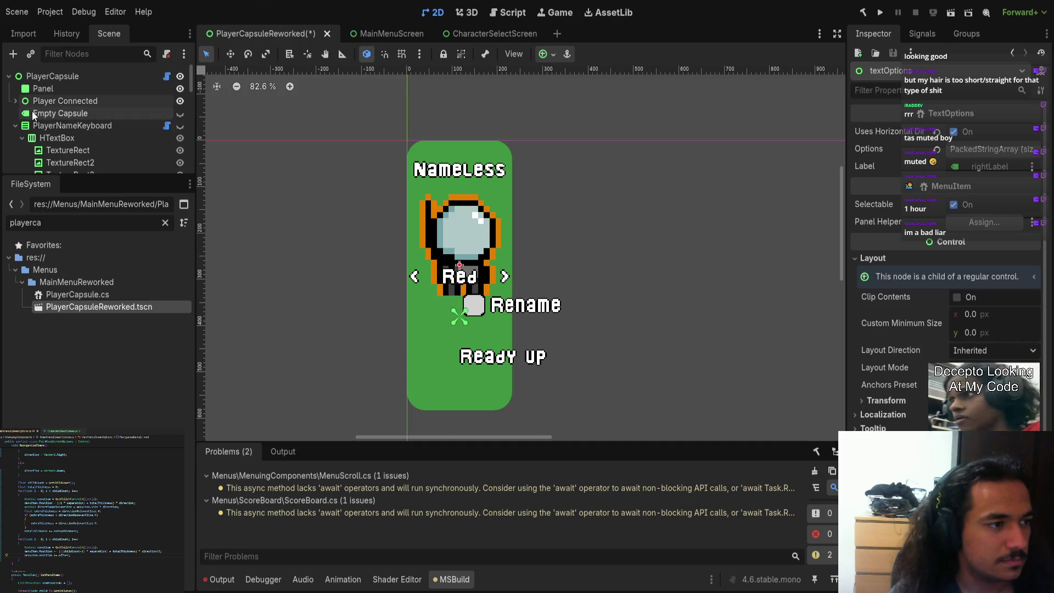
pyautogui.click(33, 112)
pyautogui.moveTo(630, 313); pyautogui.dragTo(571, 360)
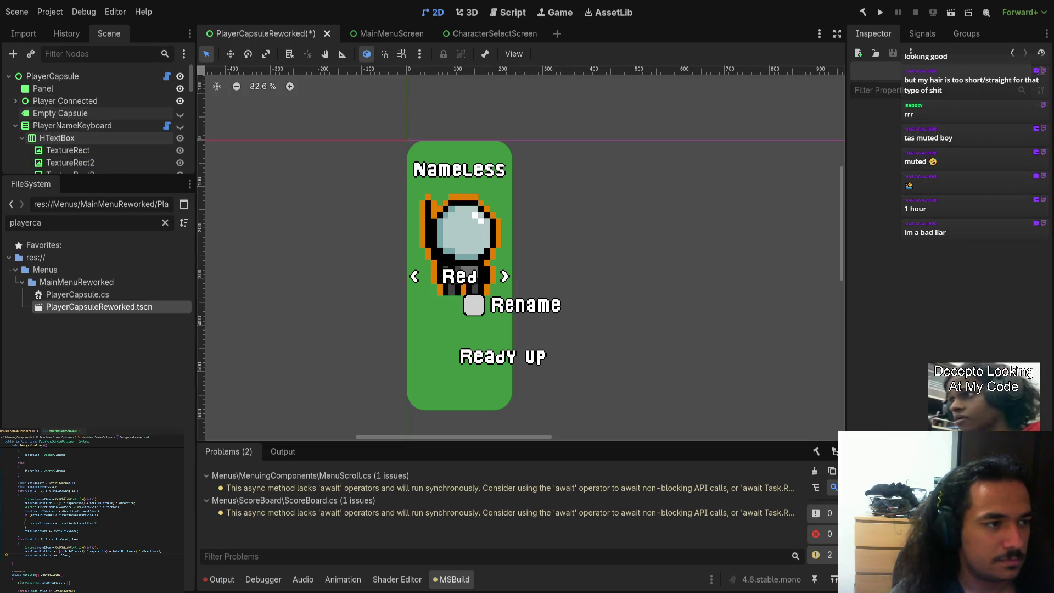
pyautogui.click(84, 136)
# Check the PlayerNameKeyboard letter grid's visibility, then delete the node and its children
pyautogui.click(180, 126)
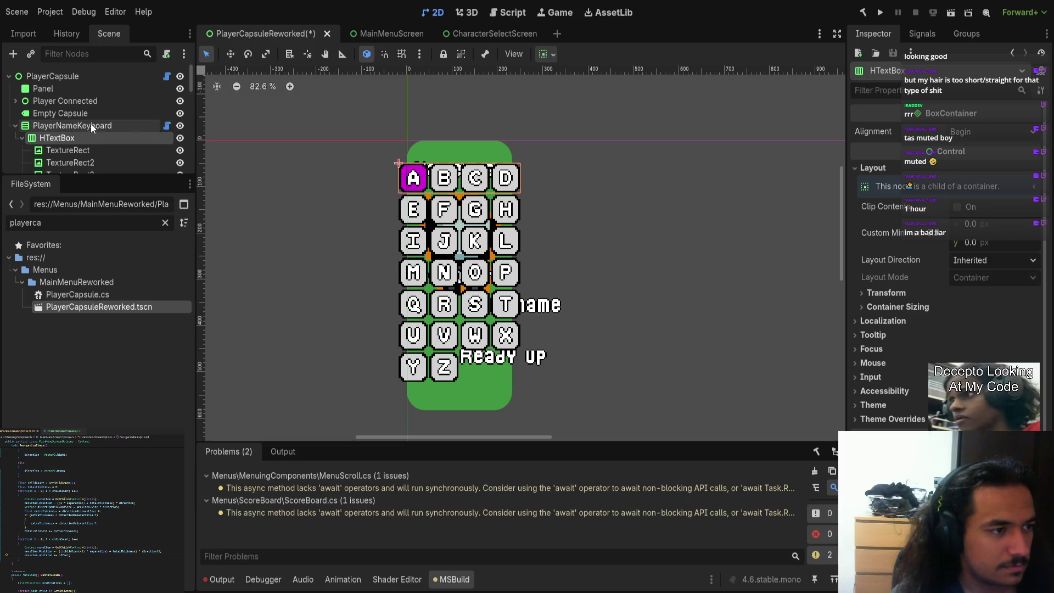
pyautogui.click(180, 126)
pyautogui.click(123, 125)
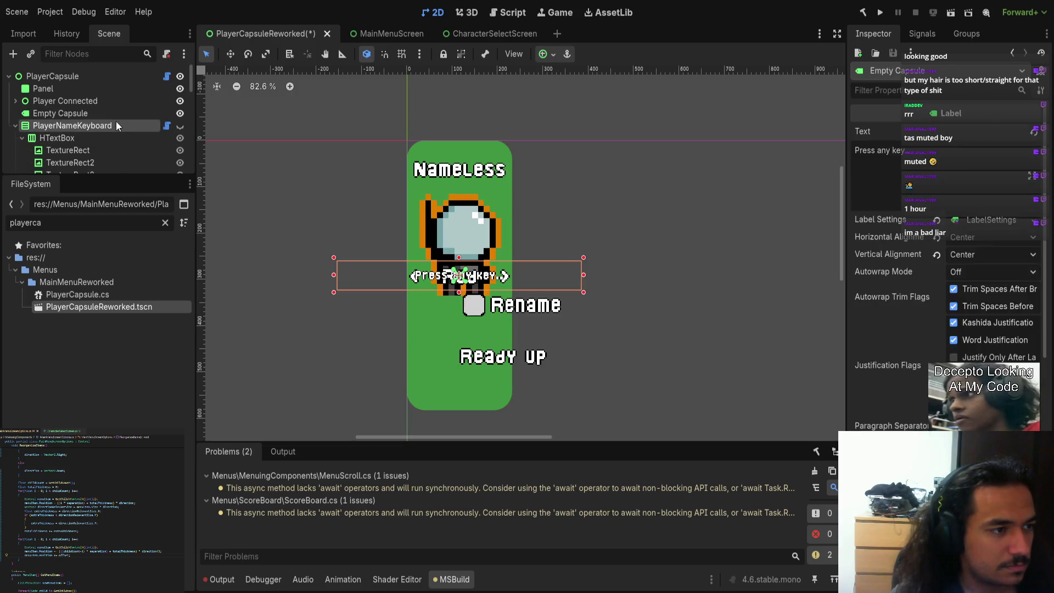
pyautogui.press('Delete')
pyautogui.click(50, 113)
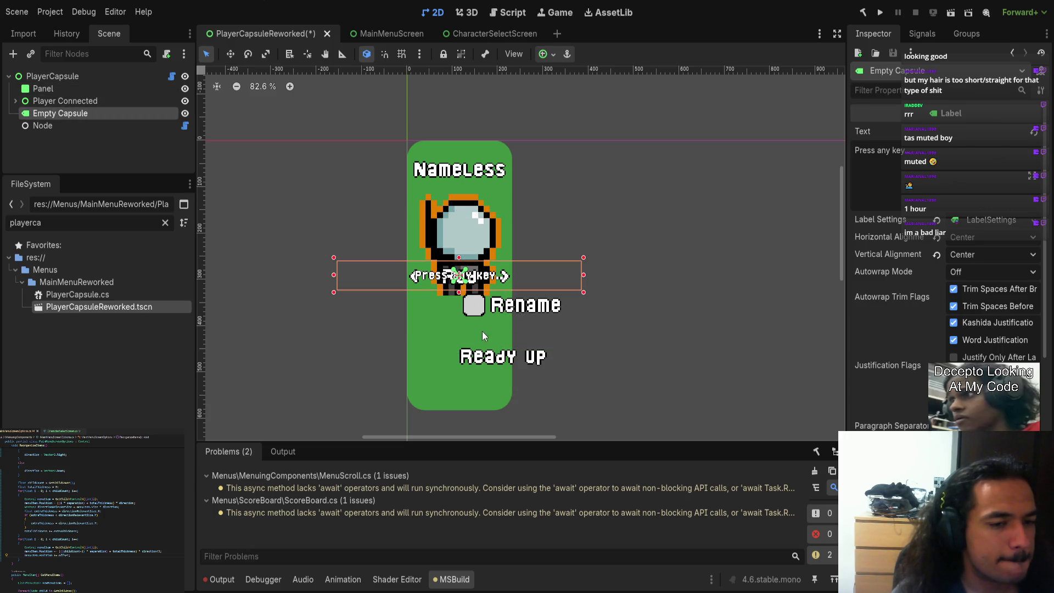
pyautogui.click(15, 101)
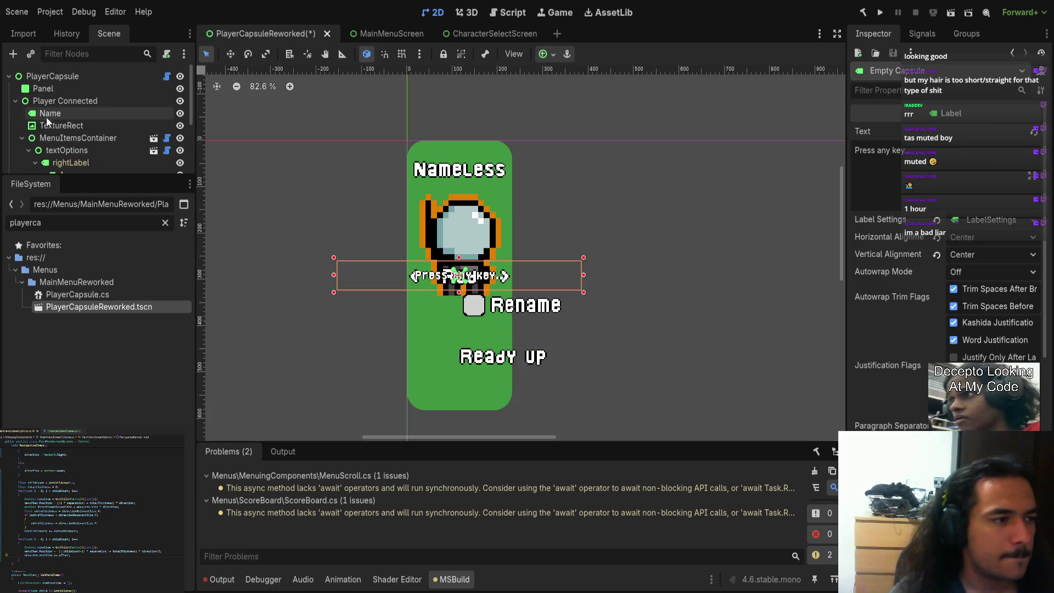
# Raise MenuItemsContainer's item separation from 61 to 87 and check the Ready up and Rename items
pyautogui.click(66, 138)
pyautogui.press('Return')
pyautogui.moveTo(973, 138)
pyautogui.mouseDown()
pyautogui.moveTo(988, 138)
pyautogui.moveTo(973, 138)
pyautogui.mouseUp()
pyautogui.click(493, 374)
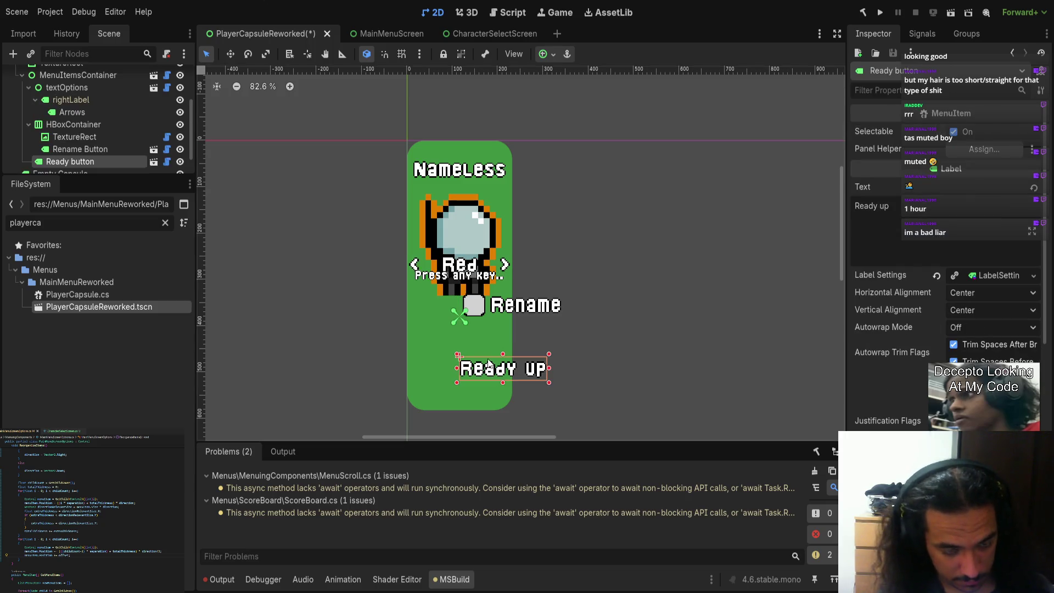
pyautogui.click(464, 272)
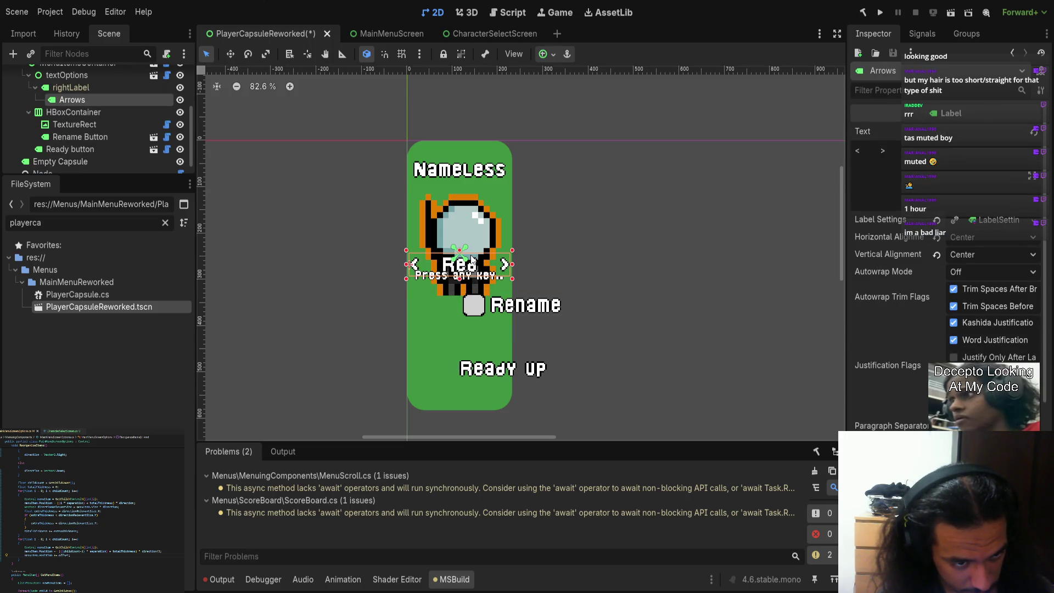
pyautogui.click(510, 372)
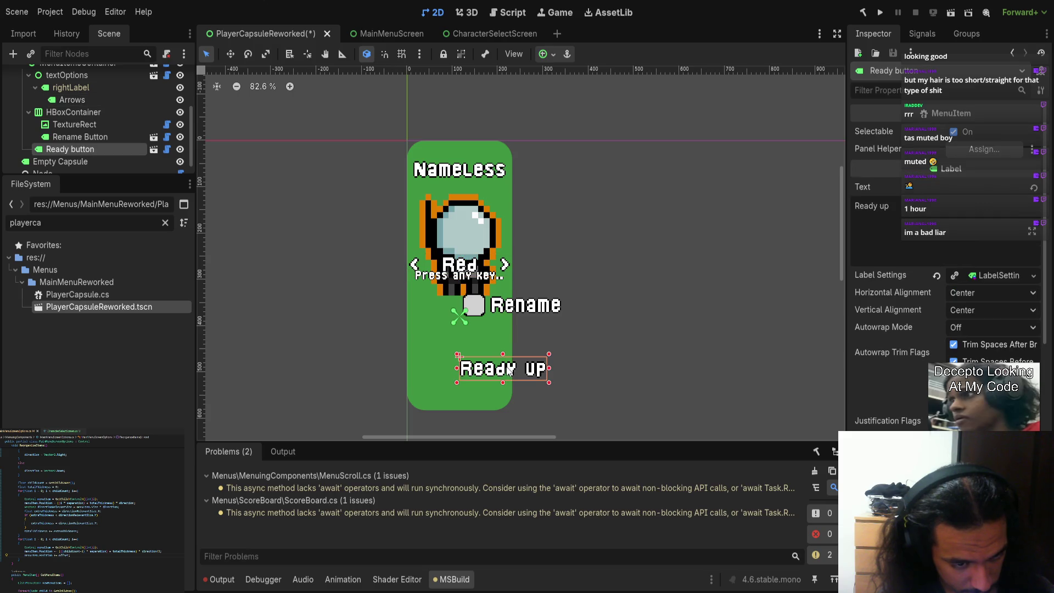
pyautogui.click(519, 307)
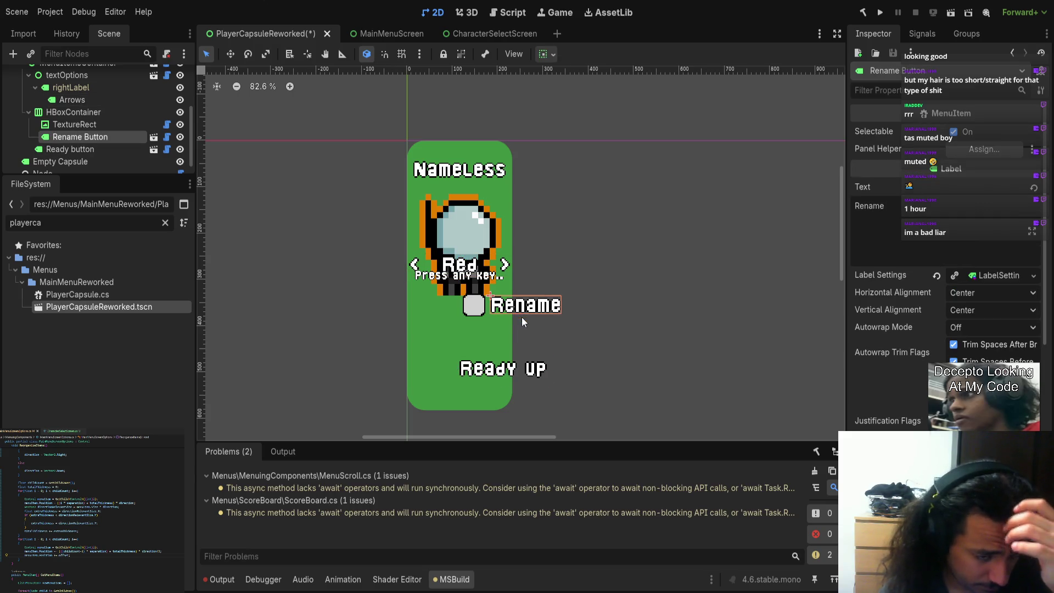
# Move the menu items container further right, beside the capsule
pyautogui.click(70, 112)
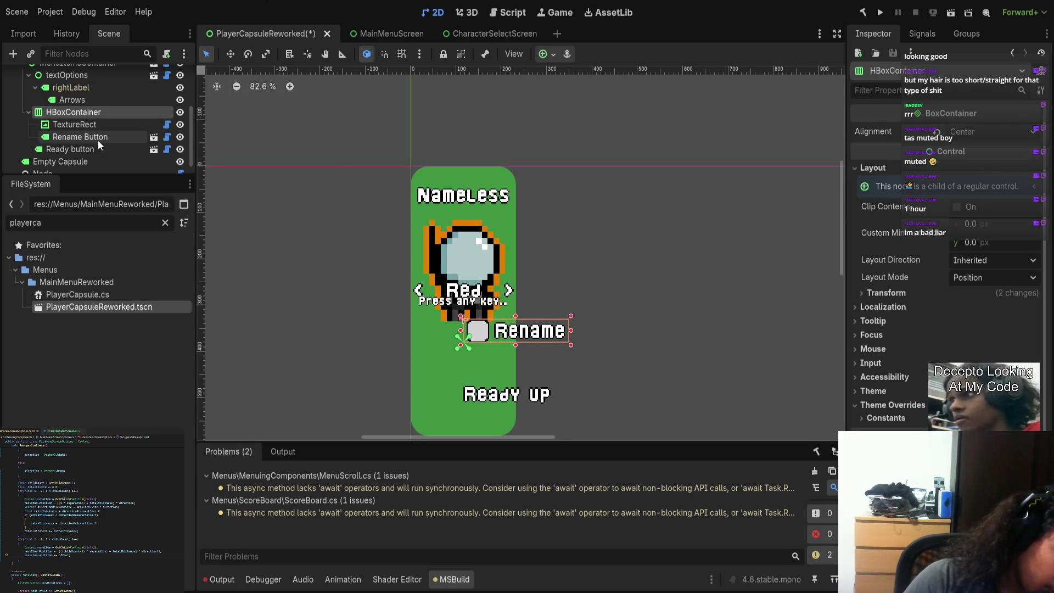
pyautogui.scroll(3, 99, 138)
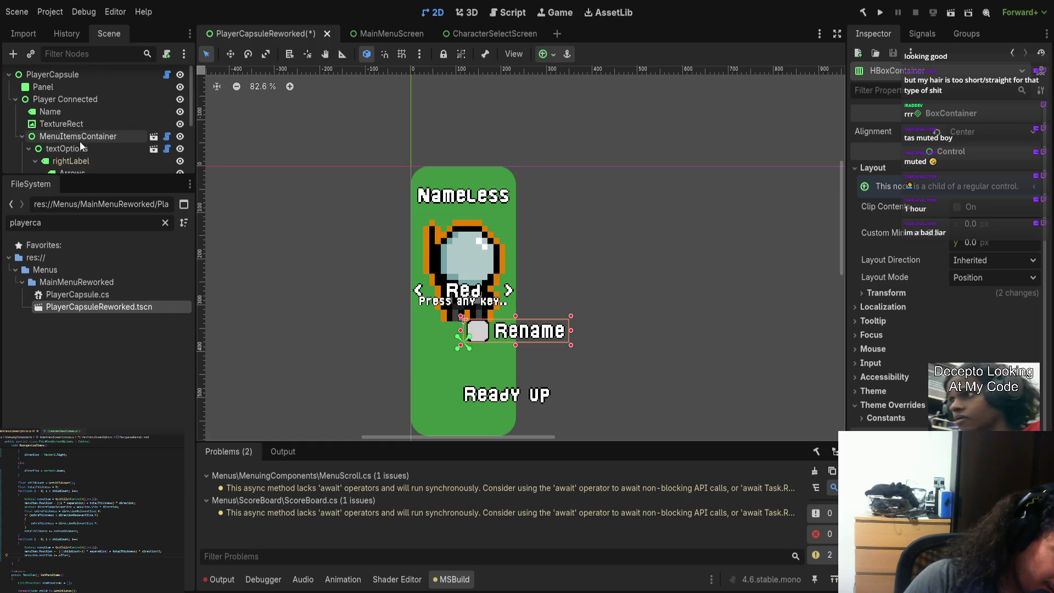
pyautogui.scroll(2, 80, 140)
pyautogui.click(79, 137)
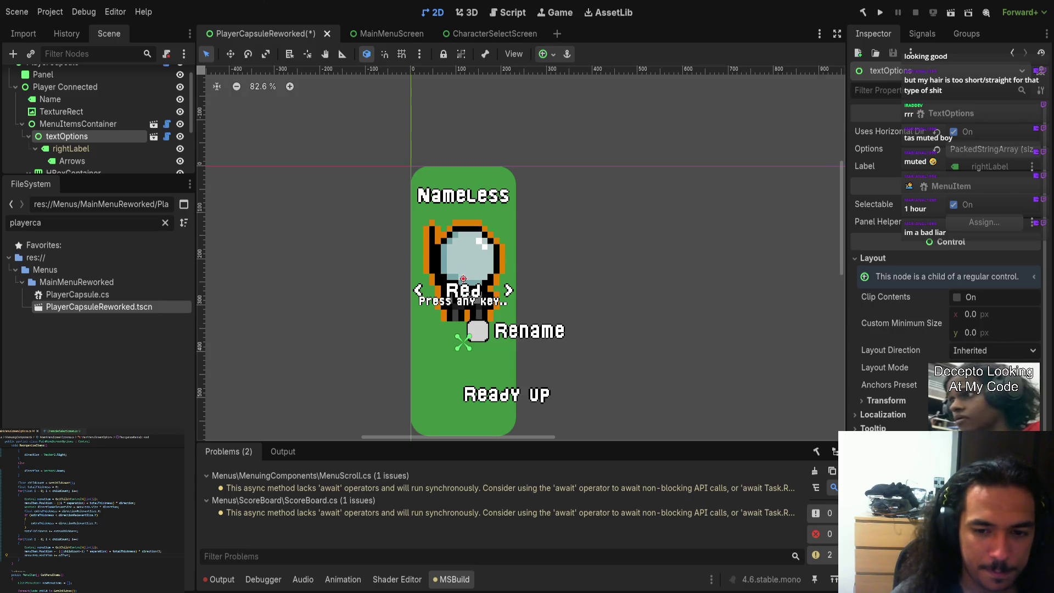
pyautogui.scroll(3, 443, 264)
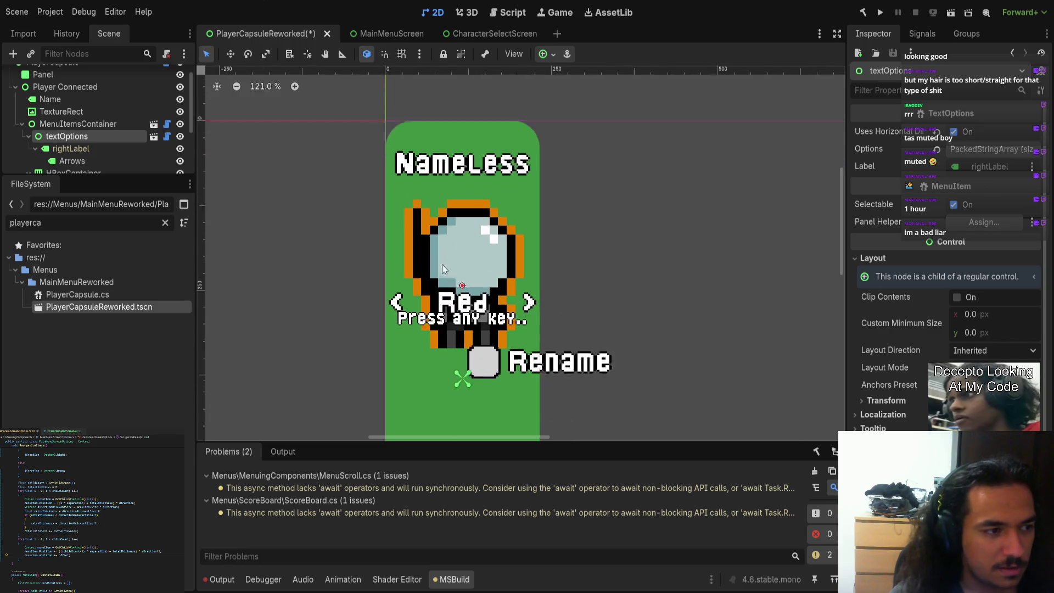
pyautogui.click(329, 245)
pyautogui.moveTo(328, 245); pyautogui.dragTo(587, 245)
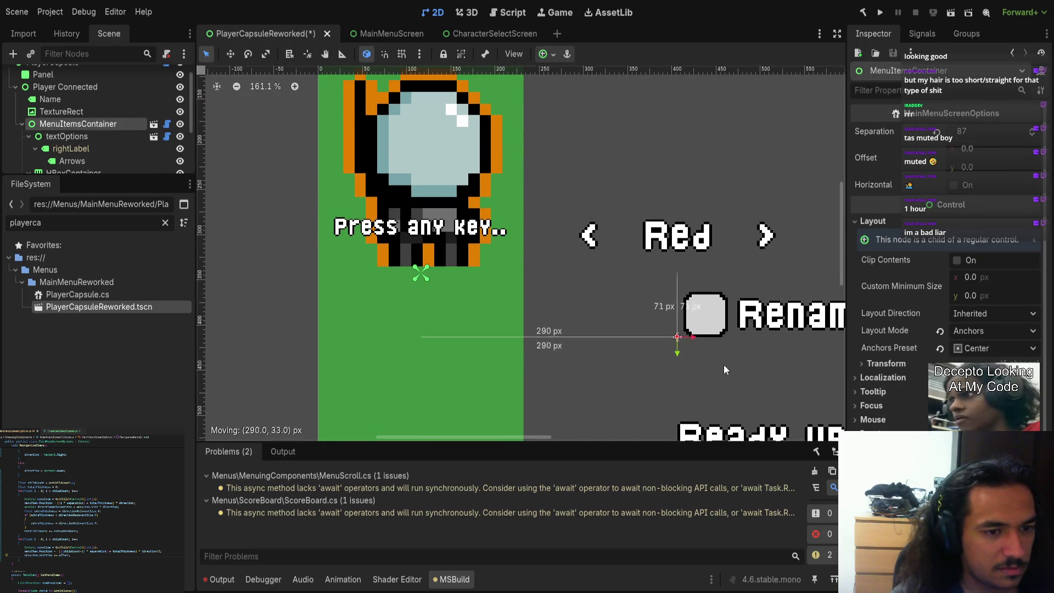
# Widen the Red selector box to the right and adjust its top and bottom edges
pyautogui.hscroll(5, 494, 247)
pyautogui.click(382, 202)
pyautogui.hscroll(-3, 381, 202)
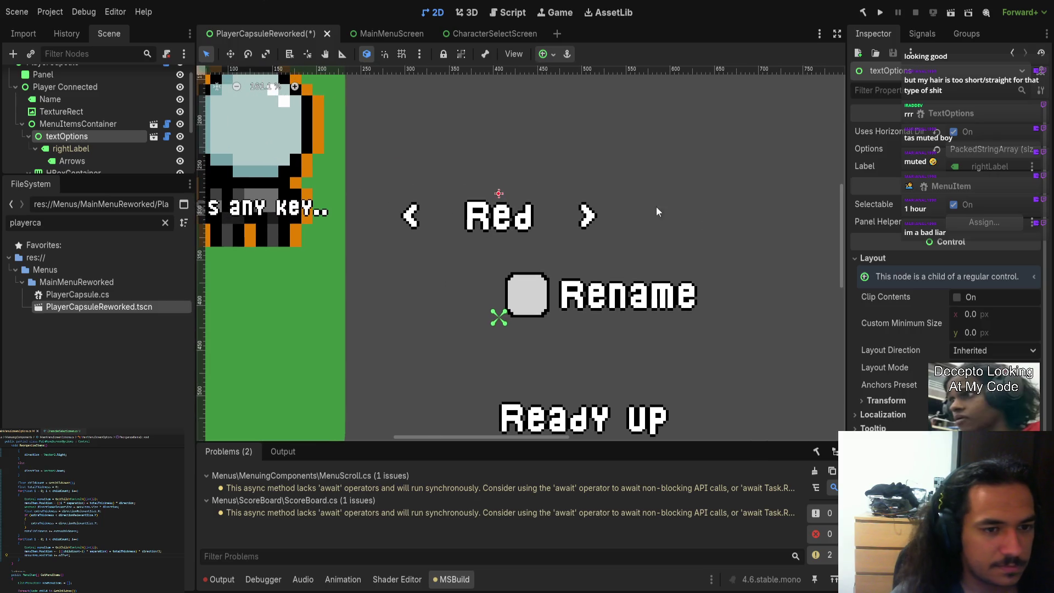
pyautogui.click(886, 401)
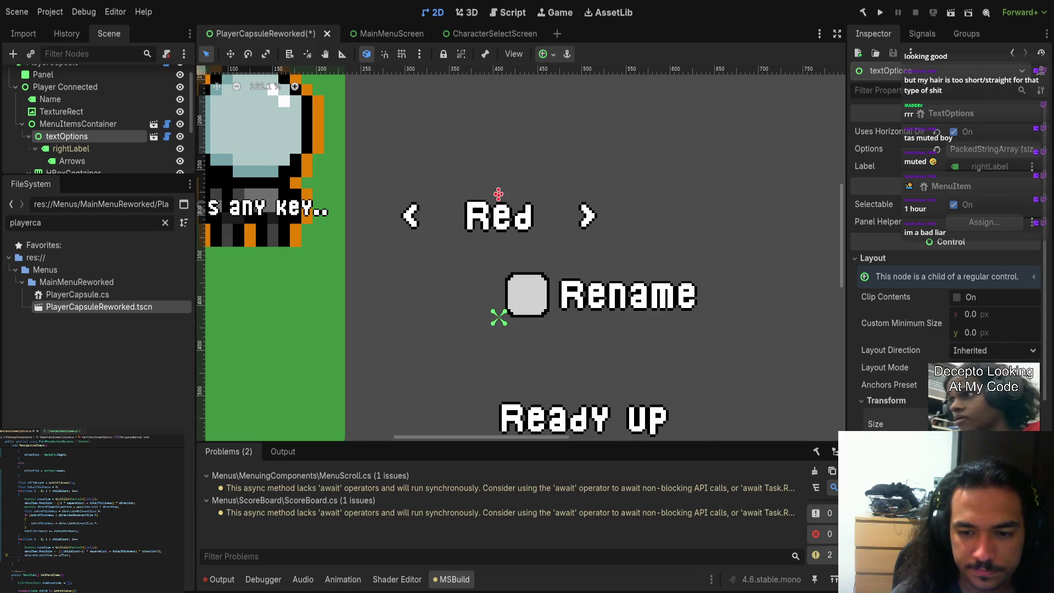
pyautogui.moveTo(498, 205); pyautogui.dragTo(695, 203)
pyautogui.moveTo(594, 213); pyautogui.dragTo(593, 231)
pyautogui.scroll(4, 600, 235)
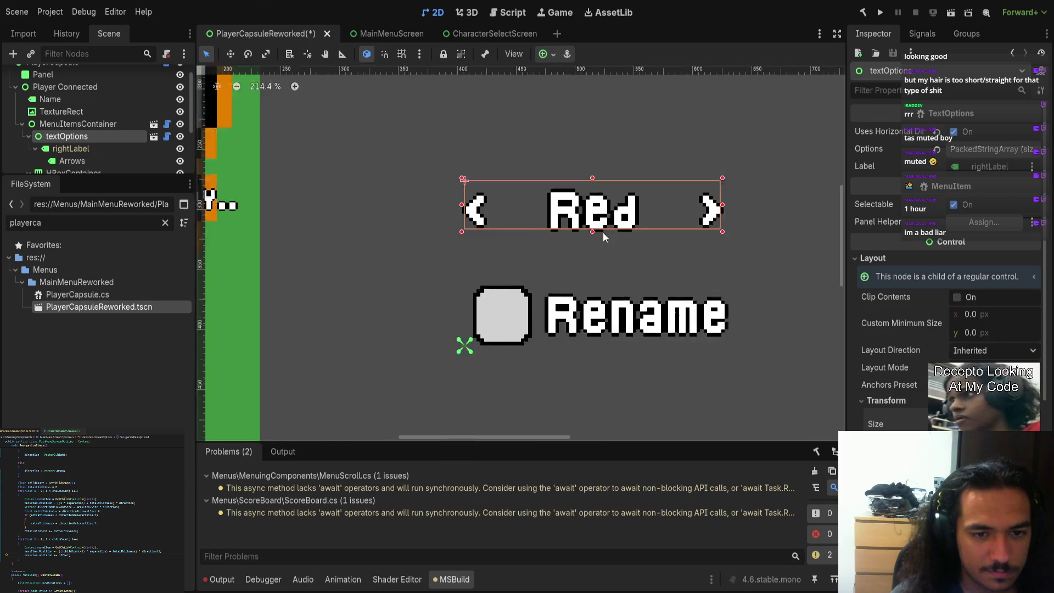
pyautogui.moveTo(574, 265); pyautogui.dragTo(572, 273)
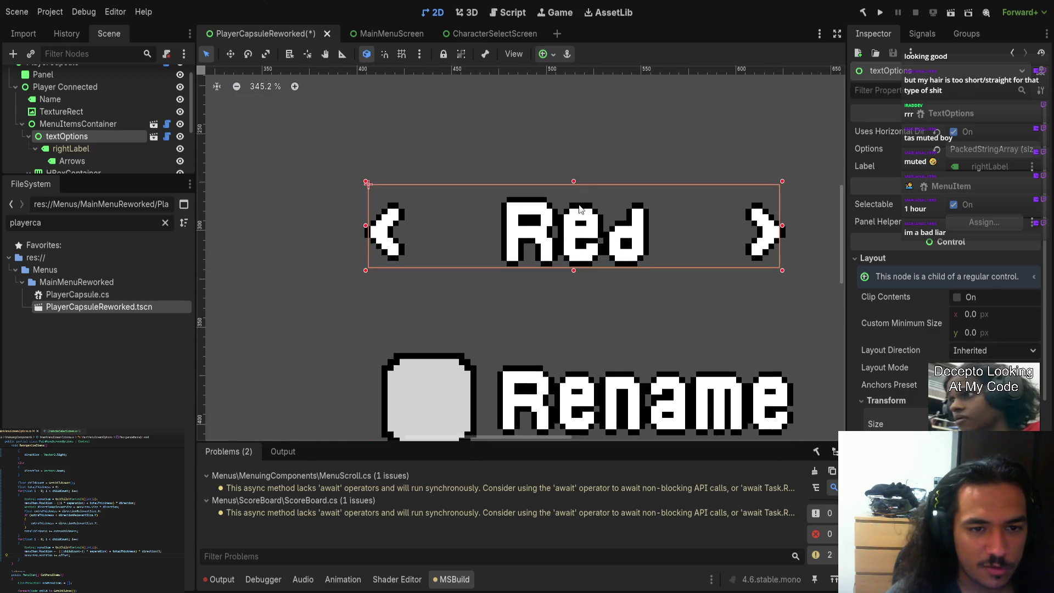
pyautogui.moveTo(574, 182)
pyautogui.mouseDown()
pyautogui.moveTo(575, 200)
pyautogui.moveTo(571, 165)
pyautogui.moveTo(569, 181)
pyautogui.mouseUp()
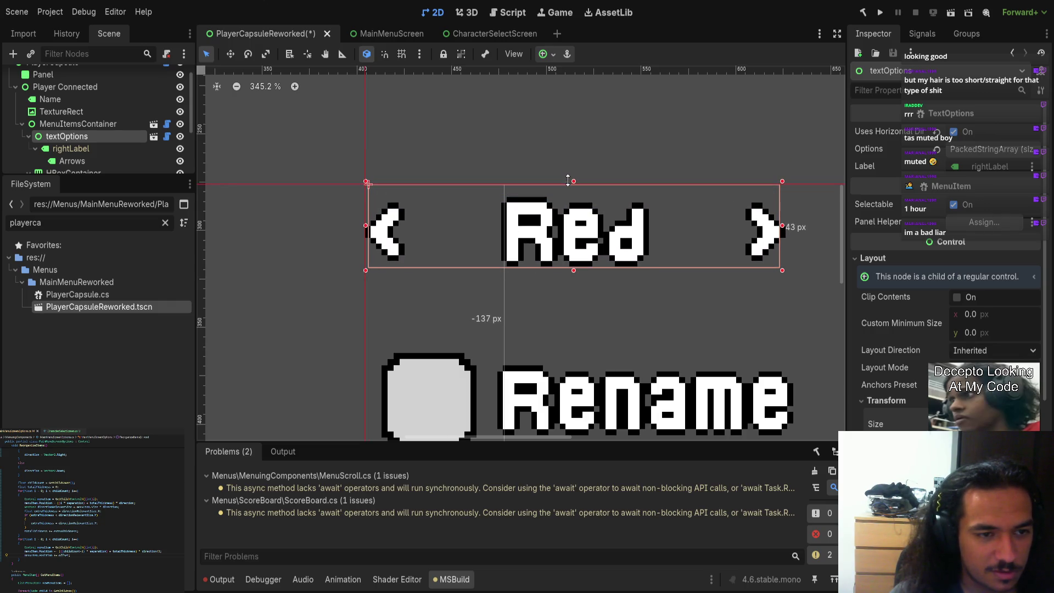
pyautogui.click(605, 310)
pyautogui.click(584, 239)
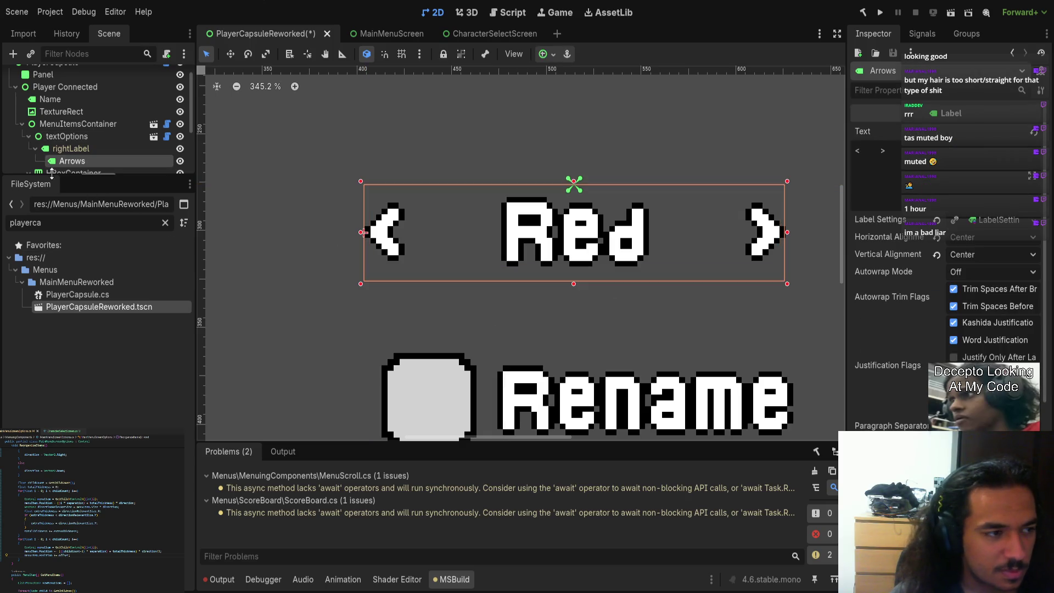
# Review the Red label's layout properties, then save the PlayerCapsuleReworked scene
pyautogui.scroll(-1, 433, 236)
pyautogui.click(72, 148)
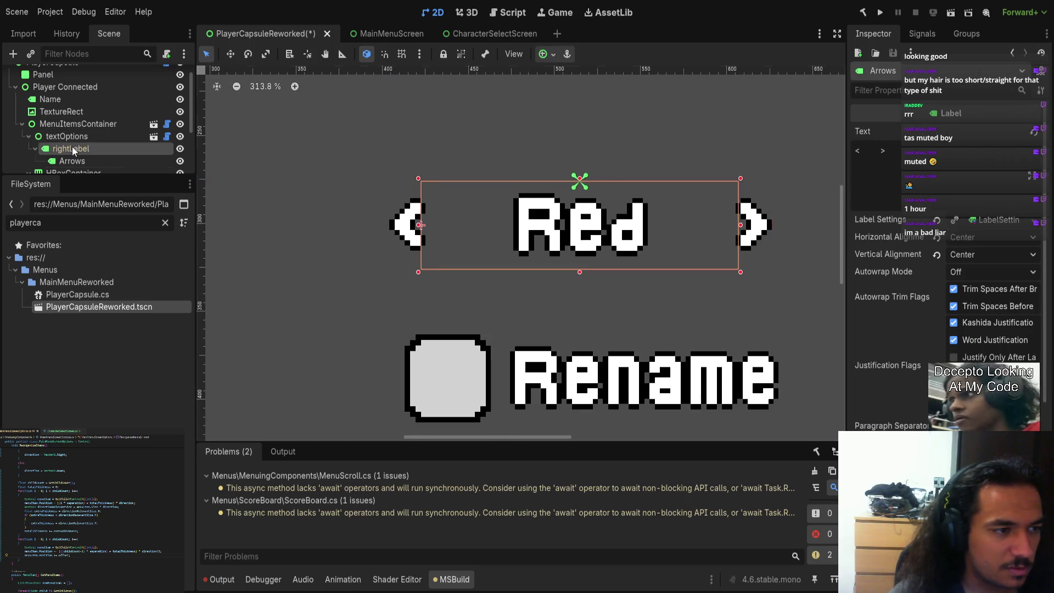
pyautogui.click(75, 137)
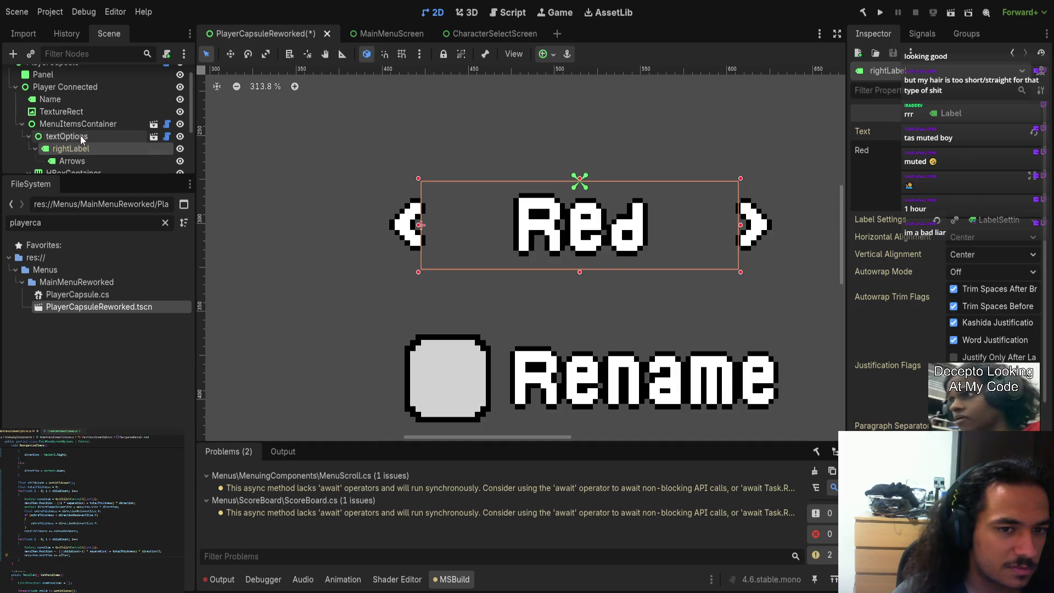
pyautogui.click(80, 149)
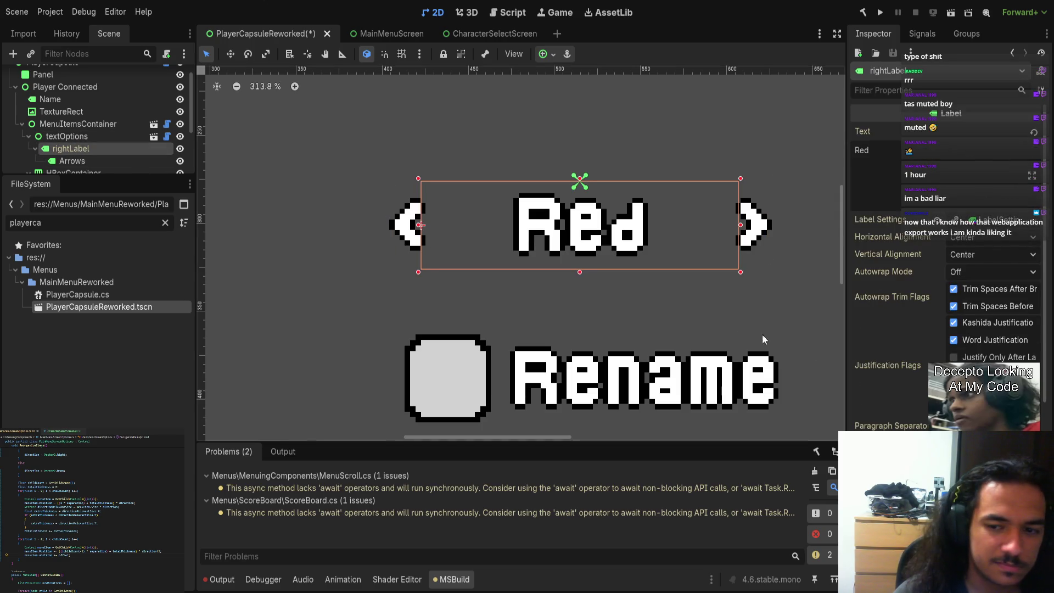
pyautogui.scroll(-5, 889, 275)
pyautogui.click(889, 272)
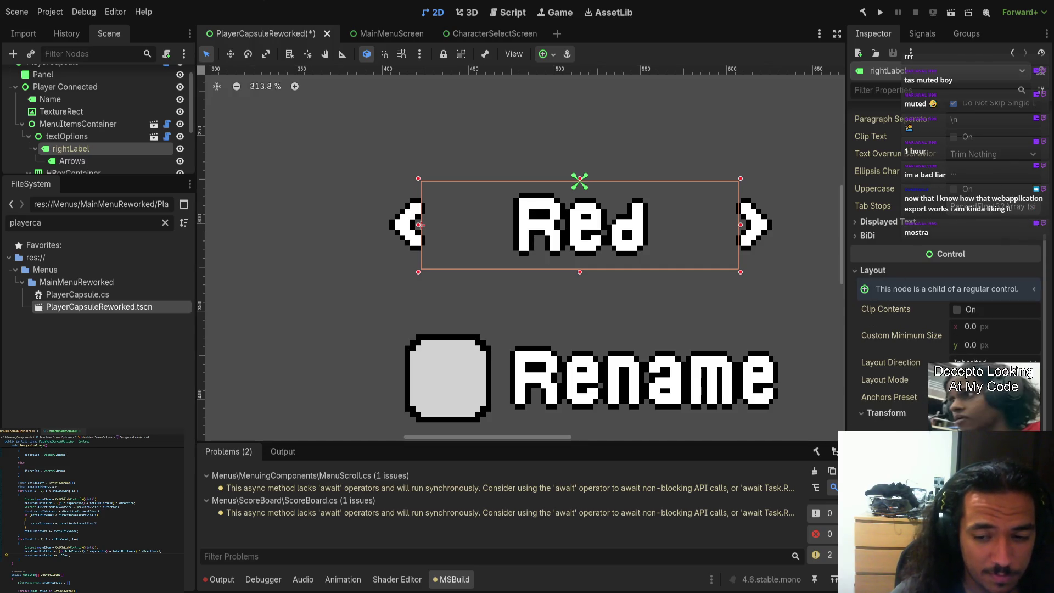
pyautogui.click(61, 137)
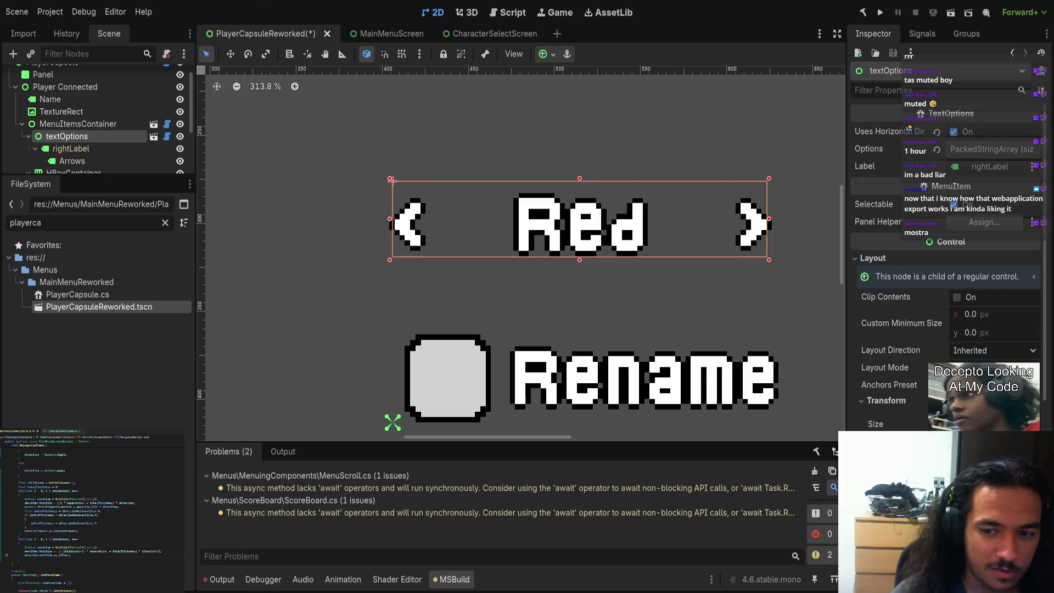
pyautogui.hotkey('ctrl', 's')
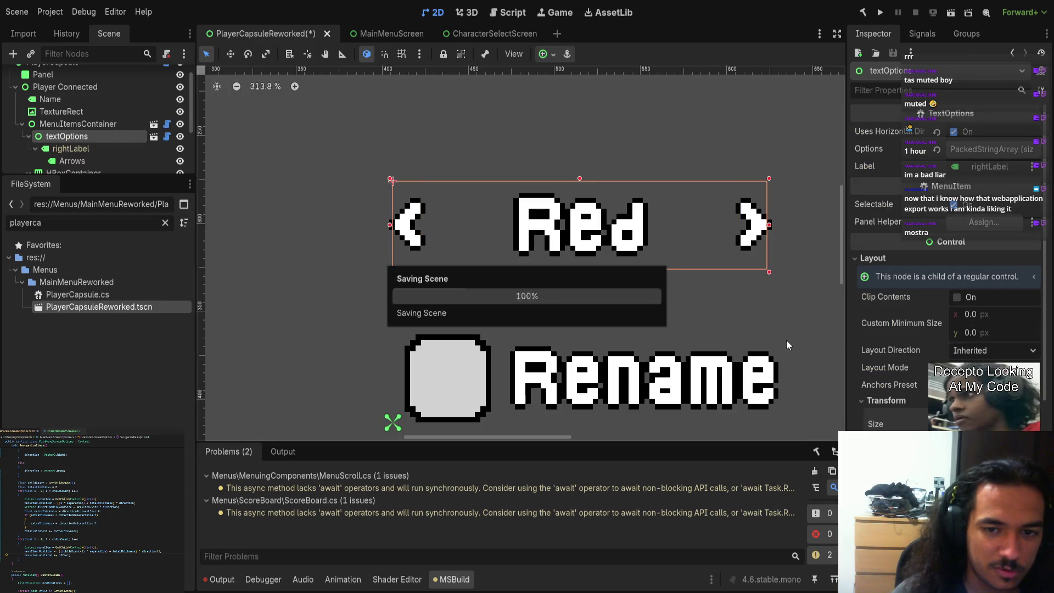
# Drag the MenuItemsContainer back onto the green capsule
pyautogui.moveTo(695, 304); pyautogui.dragTo(623, 295)
pyautogui.scroll(-6, 626, 293)
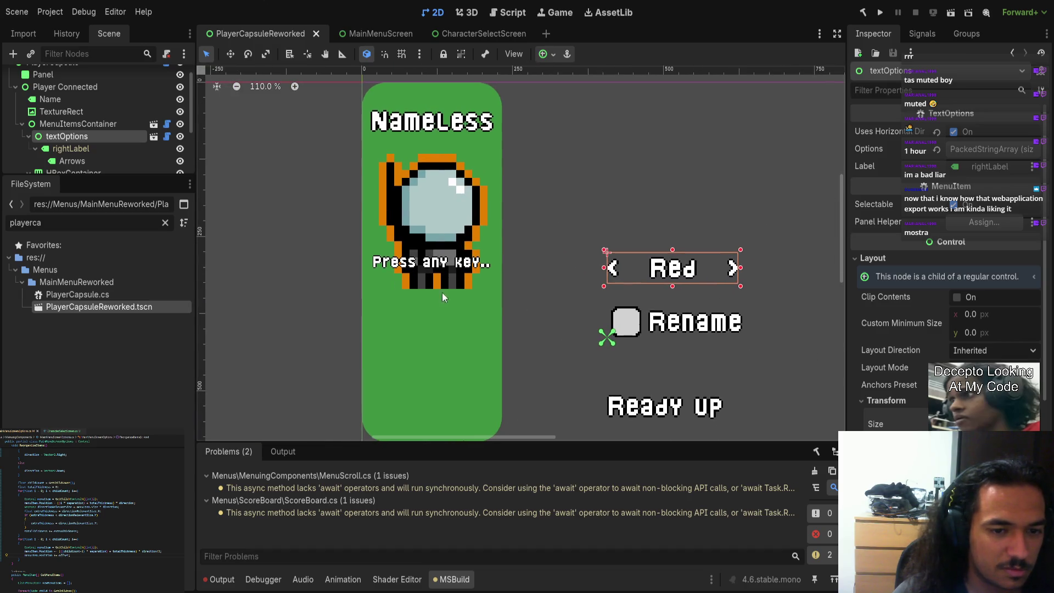
pyautogui.click(21, 123)
pyautogui.click(60, 136)
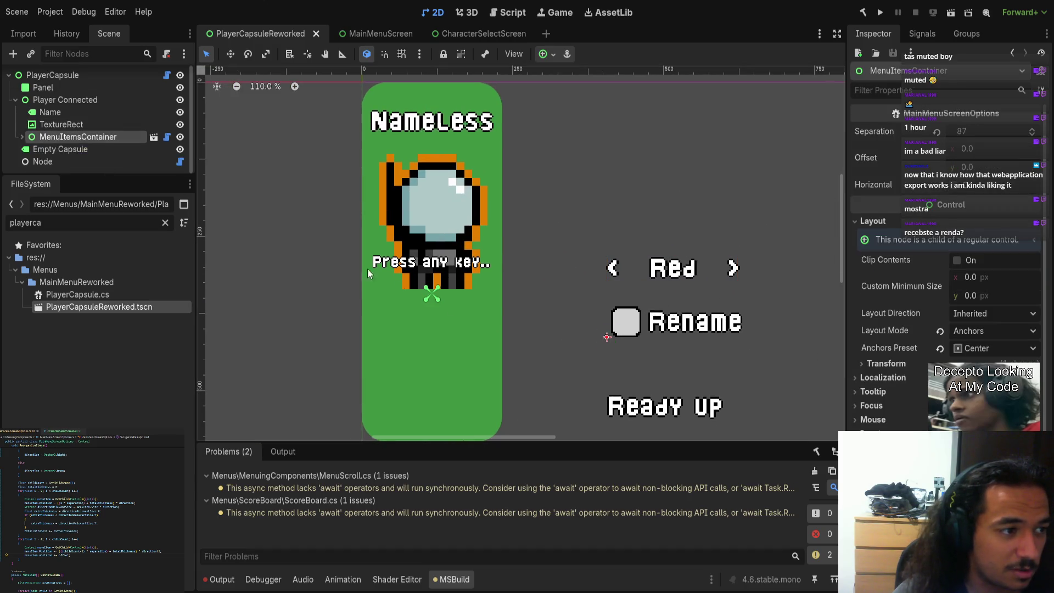
pyautogui.moveTo(756, 364)
pyautogui.mouseDown()
pyautogui.moveTo(535, 404)
pyautogui.moveTo(517, 395)
pyautogui.mouseUp()
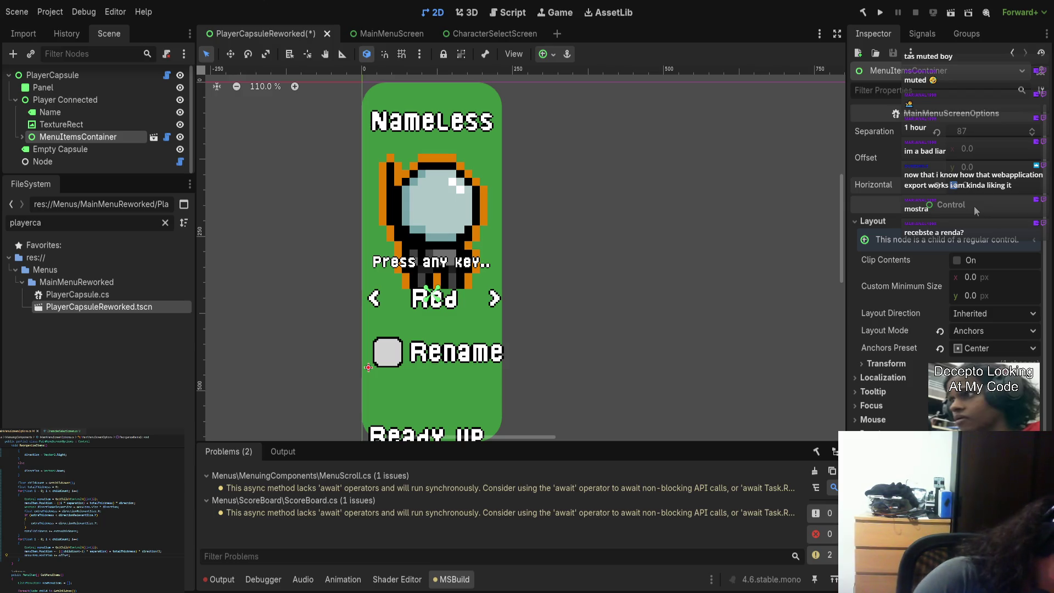
# Set the menu items' Separation to 0 so Red, Rename and Ready up stack tightly
pyautogui.moveTo(976, 130); pyautogui.dragTo(1008, 130)
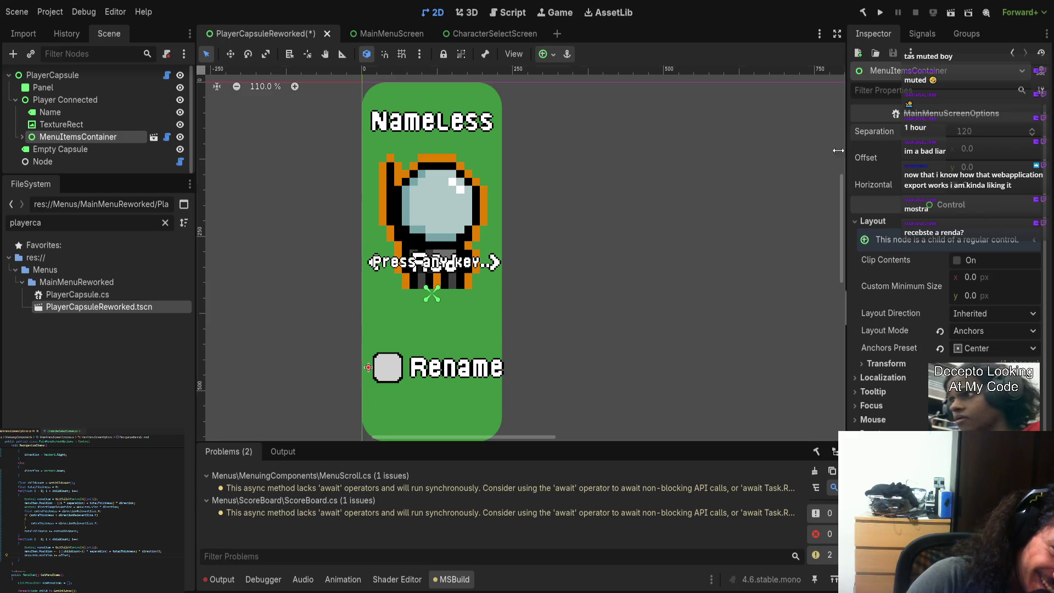
pyautogui.click(981, 132)
pyautogui.write('0')
pyautogui.press('Return')
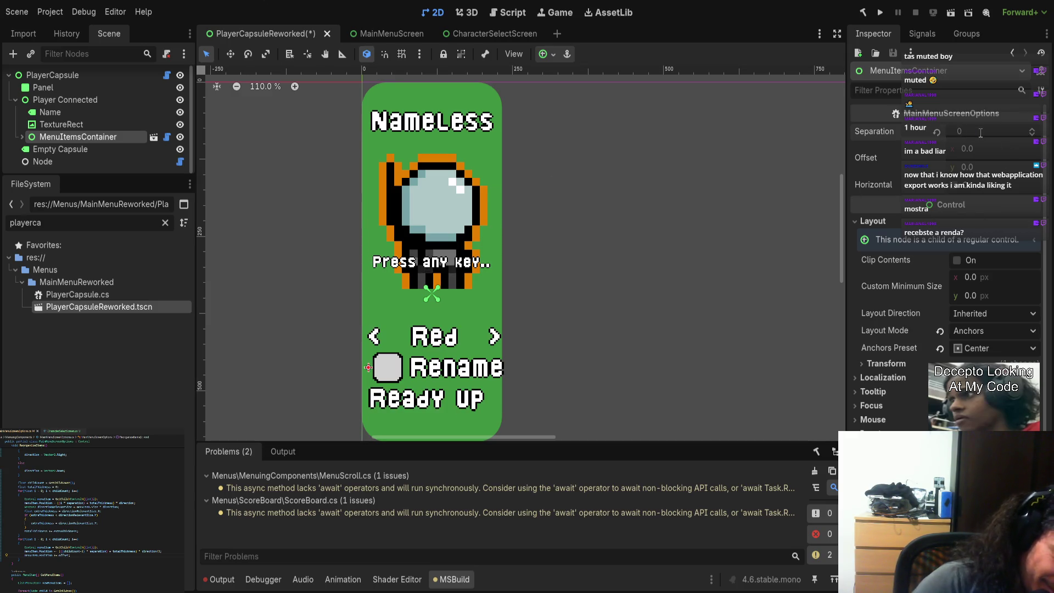
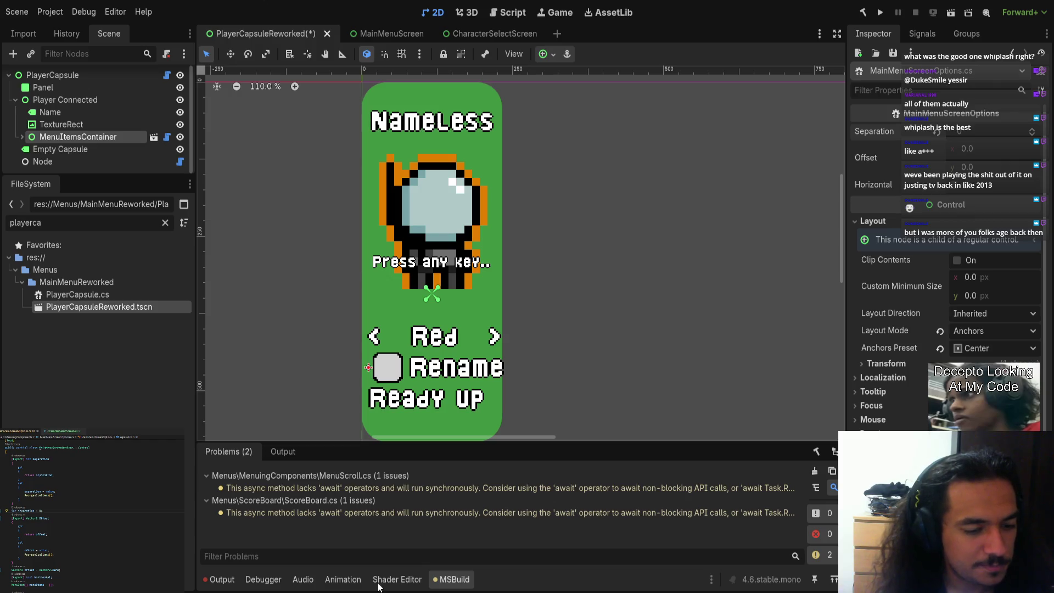
# Expand the player menu's nested item nodes and select the Rename button and its HBoxContainer
pyautogui.scroll(-2, 407, 316)
pyautogui.click(406, 315)
pyautogui.click(420, 318)
pyautogui.click(431, 321)
pyautogui.click(73, 137)
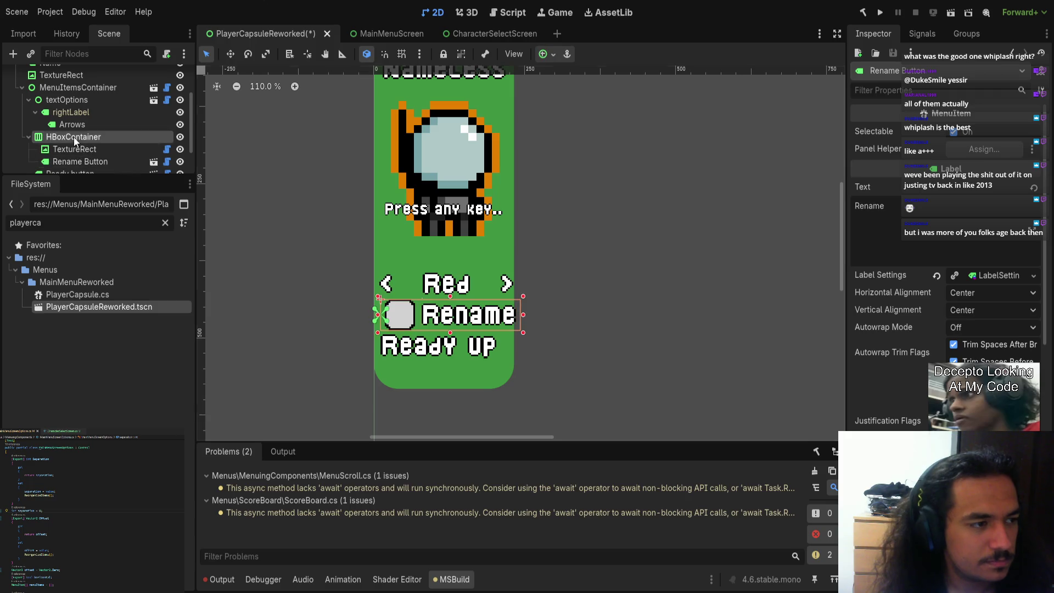
# Inspect the Arrows and Ready button labels, then open MainMenuScreenOptions.cs
pyautogui.click(411, 271)
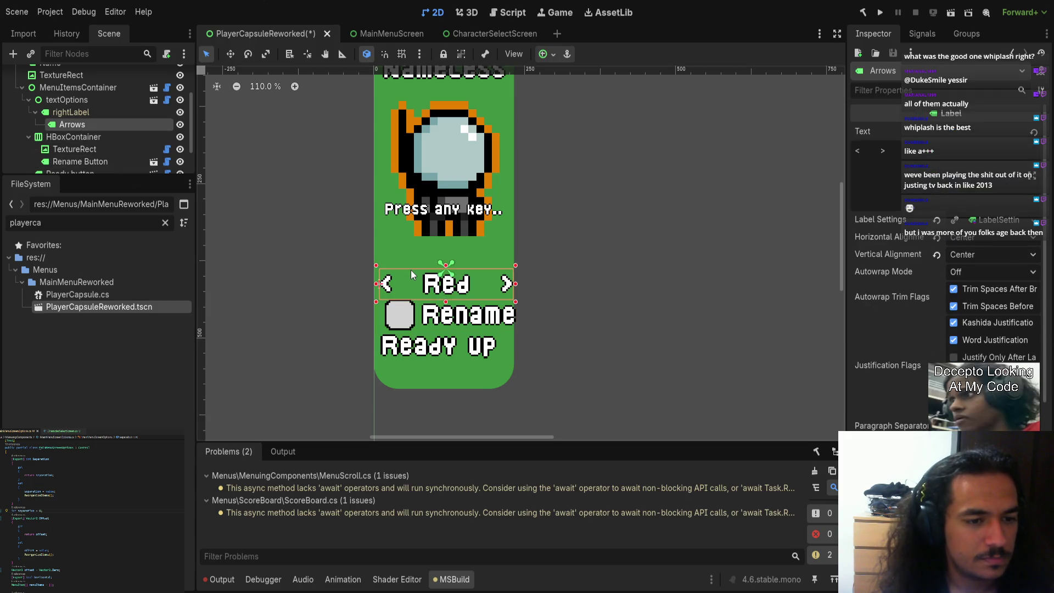
pyautogui.click(422, 306)
pyautogui.click(428, 336)
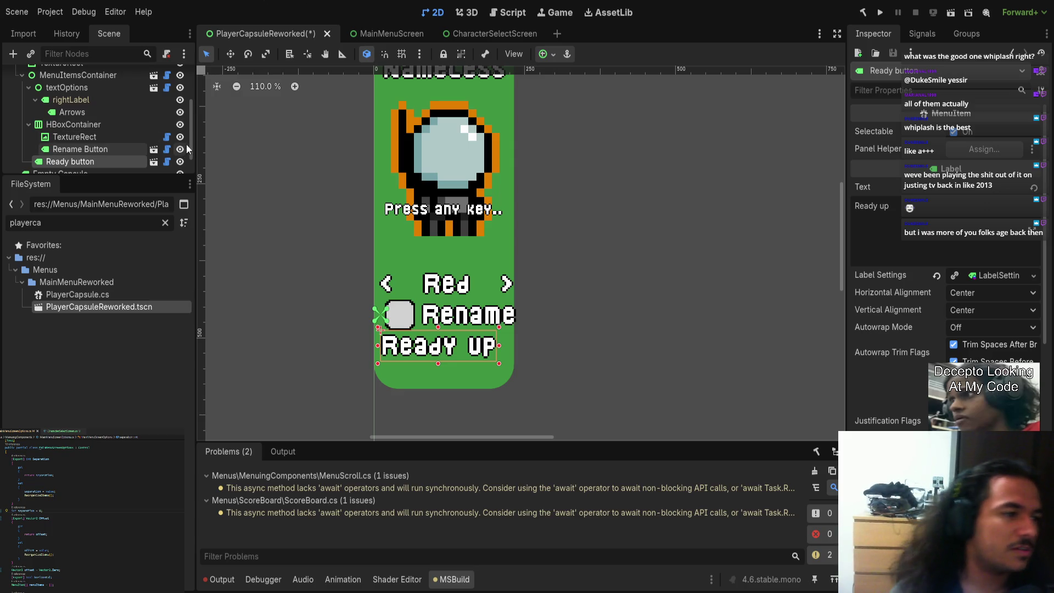
pyautogui.scroll(3, 160, 133)
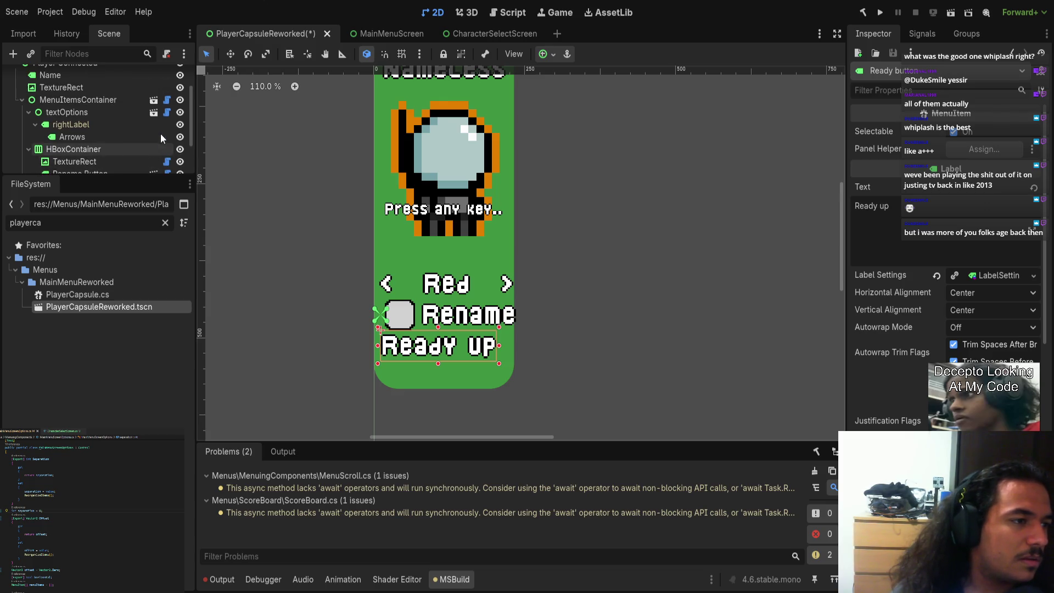
pyautogui.click(166, 124)
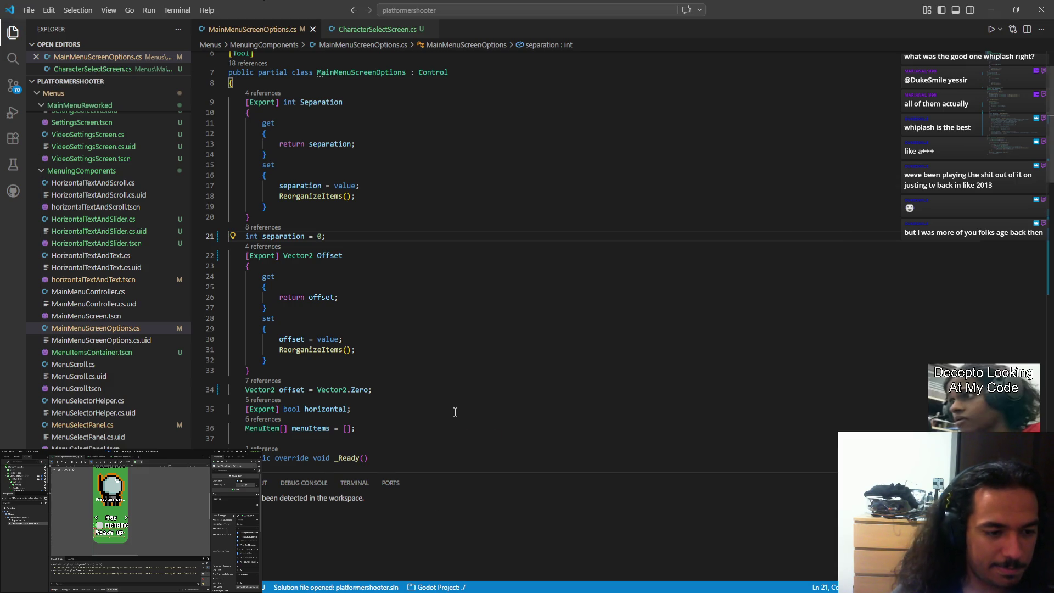
# Scroll down to the ReorganizeItems method in MainMenuScreenOptions.cs, then switch to OBS
pyautogui.scroll(-5, 458, 413)
pyautogui.scroll(-7, 457, 425)
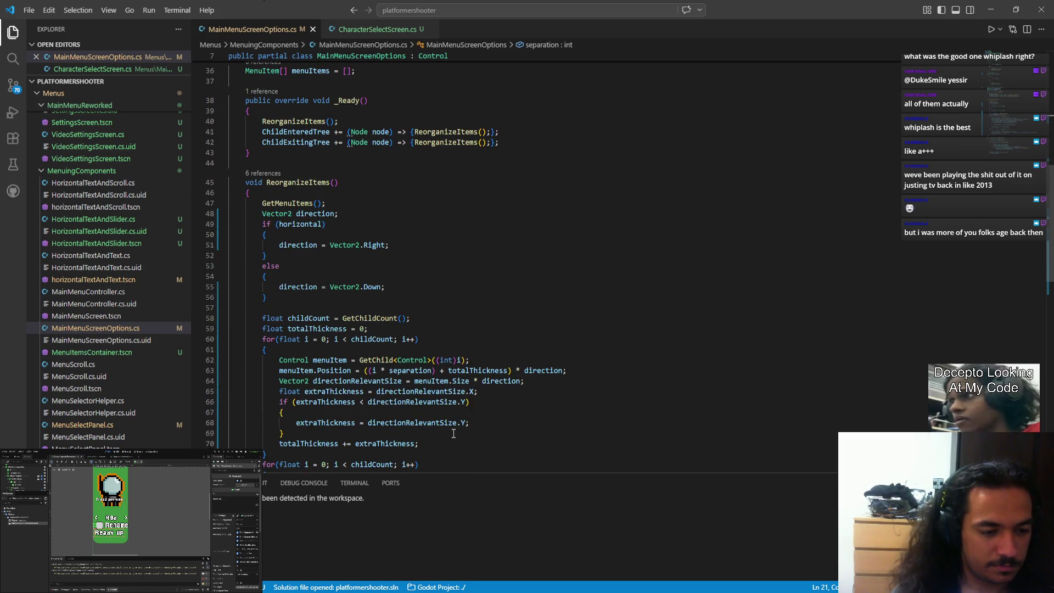
pyautogui.scroll(-4, 454, 434)
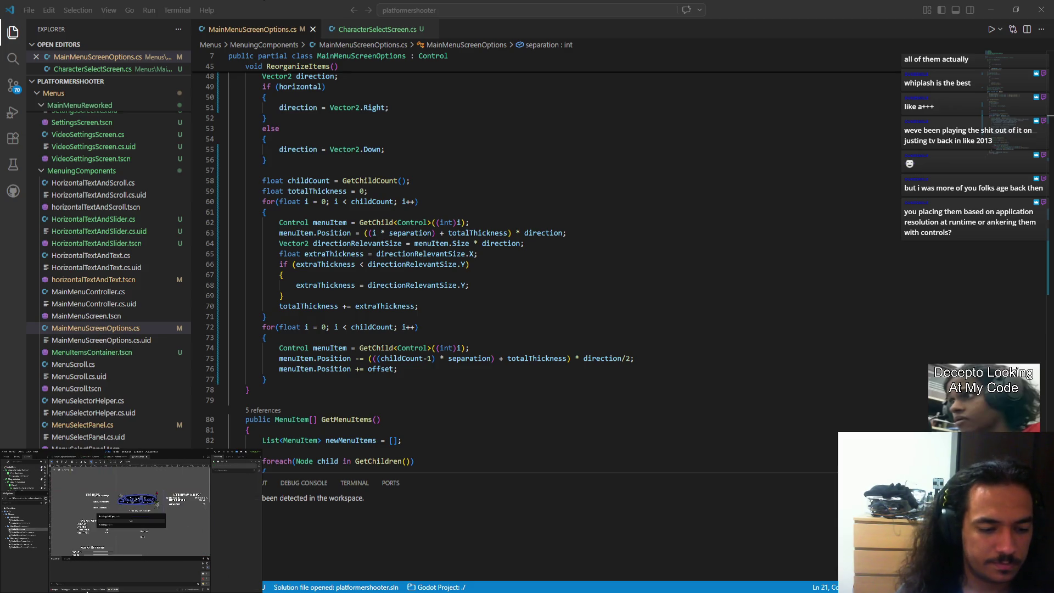
pyautogui.hotkey('alt', 'Tab')
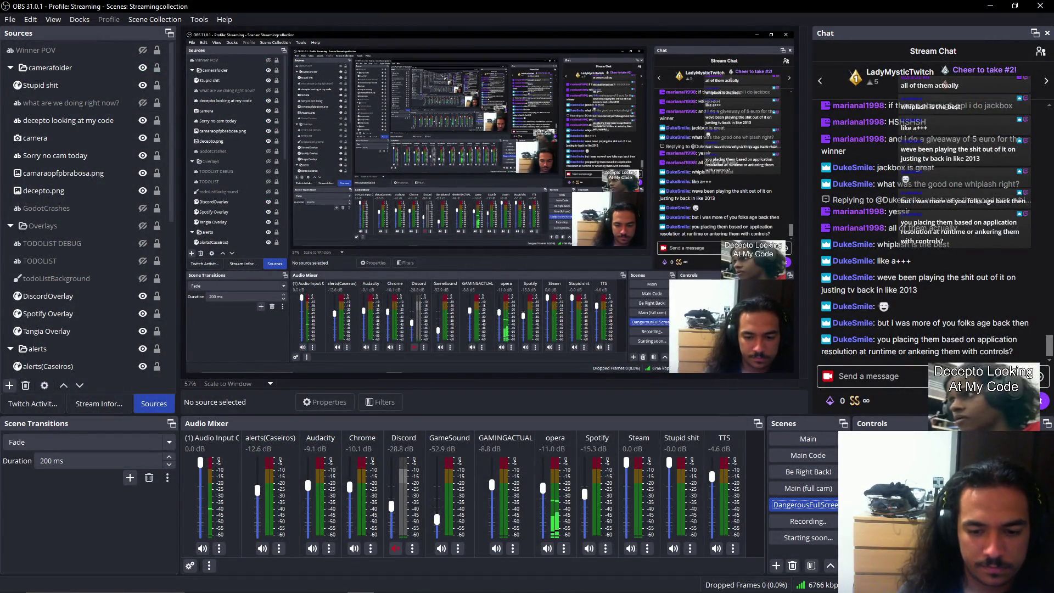
# Bring Space Mages forward, exit full screen, shrink and reposition its window, then close it
pyautogui.moveTo(403, 589)
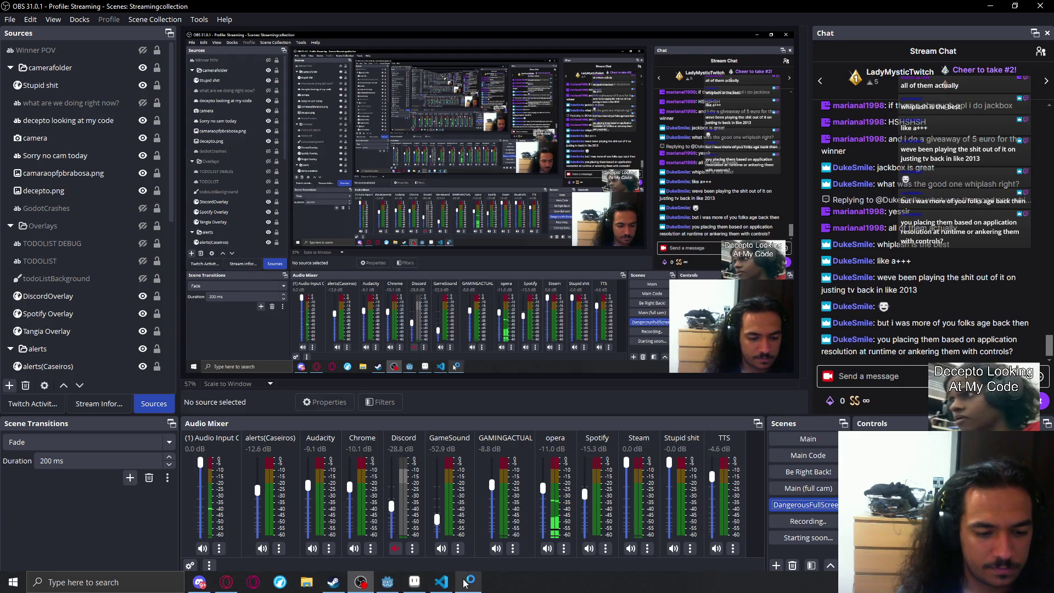
pyautogui.click(468, 582)
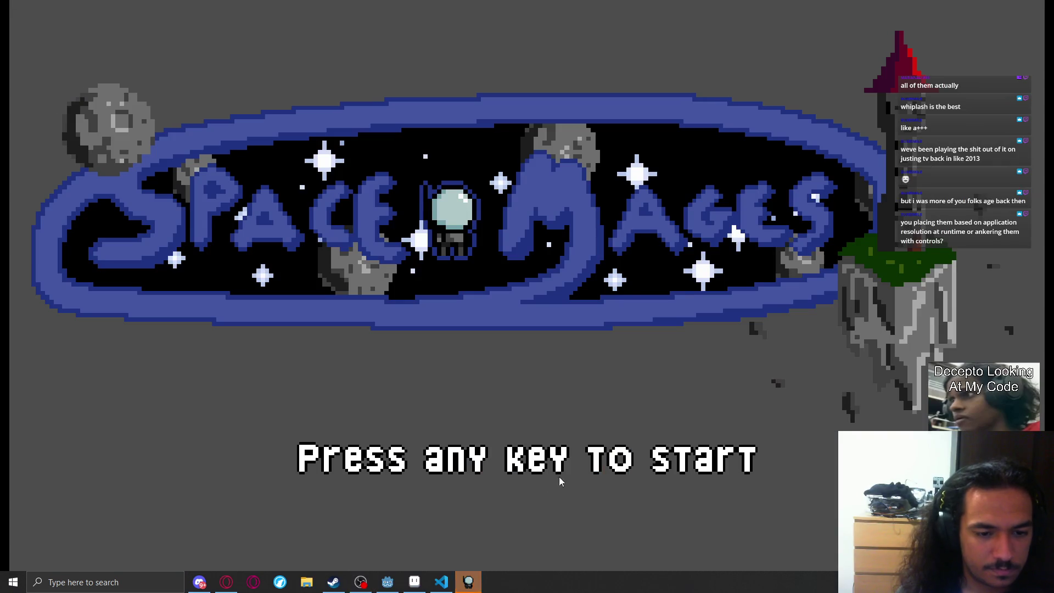
pyautogui.press('super+Right')
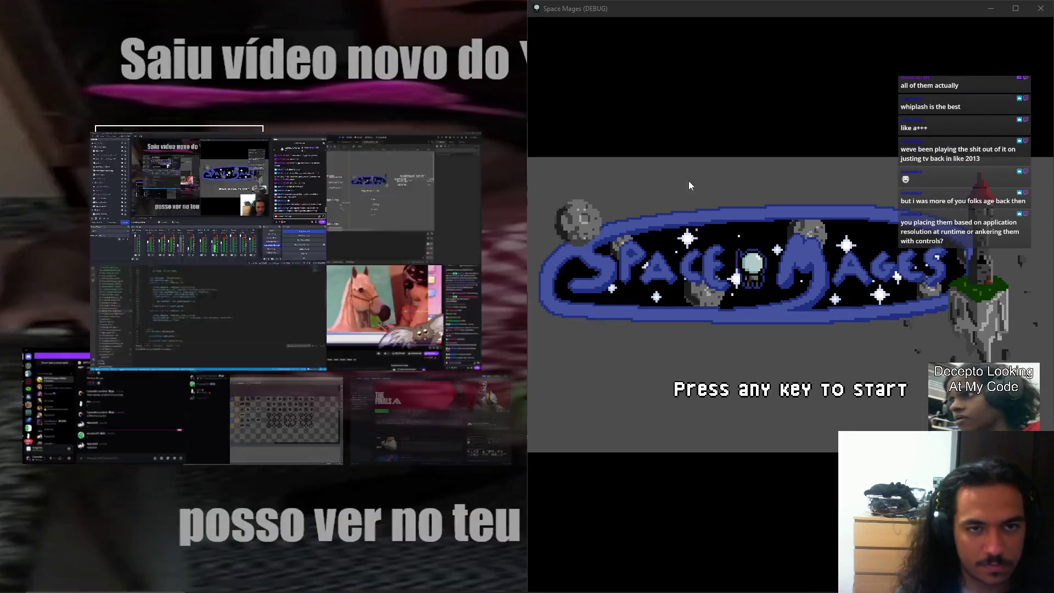
pyautogui.moveTo(693, 11); pyautogui.dragTo(343, 110)
pyautogui.moveTo(180, 102)
pyautogui.mouseDown()
pyautogui.moveTo(516, 549)
pyautogui.moveTo(704, 380)
pyautogui.moveTo(248, 120)
pyautogui.mouseUp()
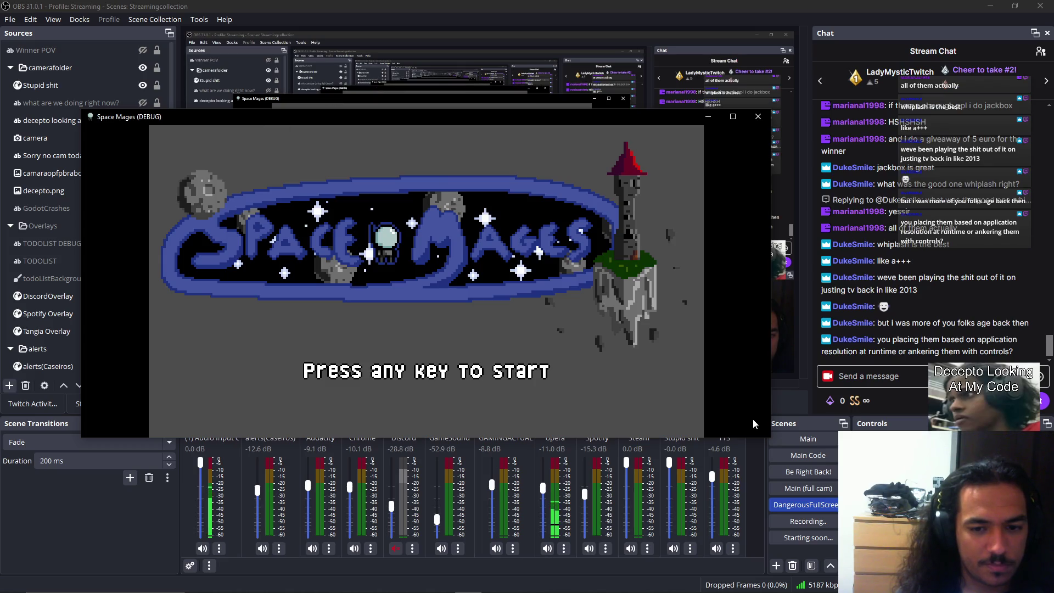
pyautogui.moveTo(771, 438)
pyautogui.mouseDown()
pyautogui.moveTo(527, 275)
pyautogui.moveTo(318, 277)
pyautogui.moveTo(234, 382)
pyautogui.moveTo(313, 225)
pyautogui.moveTo(436, 220)
pyautogui.moveTo(433, 159)
pyautogui.moveTo(153, 271)
pyautogui.moveTo(154, 363)
pyautogui.moveTo(330, 222)
pyautogui.moveTo(319, 316)
pyautogui.moveTo(330, 228)
pyautogui.moveTo(317, 190)
pyautogui.moveTo(283, 166)
pyautogui.moveTo(377, 236)
pyautogui.moveTo(307, 165)
pyautogui.moveTo(416, 306)
pyautogui.moveTo(169, 329)
pyautogui.moveTo(329, 295)
pyautogui.moveTo(259, 259)
pyautogui.moveTo(427, 240)
pyautogui.moveTo(445, 249)
pyautogui.moveTo(478, 477)
pyautogui.moveTo(470, 506)
pyautogui.moveTo(480, 461)
pyautogui.moveTo(524, 389)
pyautogui.moveTo(506, 431)
pyautogui.moveTo(352, 458)
pyautogui.mouseUp()
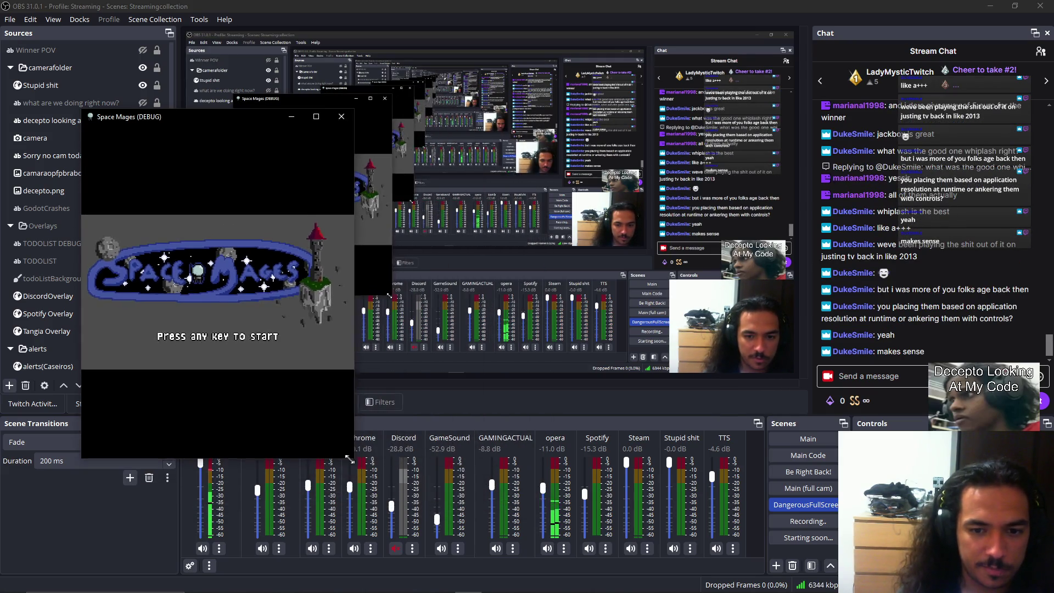
pyautogui.moveTo(354, 314)
pyautogui.mouseDown()
pyautogui.moveTo(818, 315)
pyautogui.moveTo(379, 315)
pyautogui.mouseUp()
pyautogui.click(366, 117)
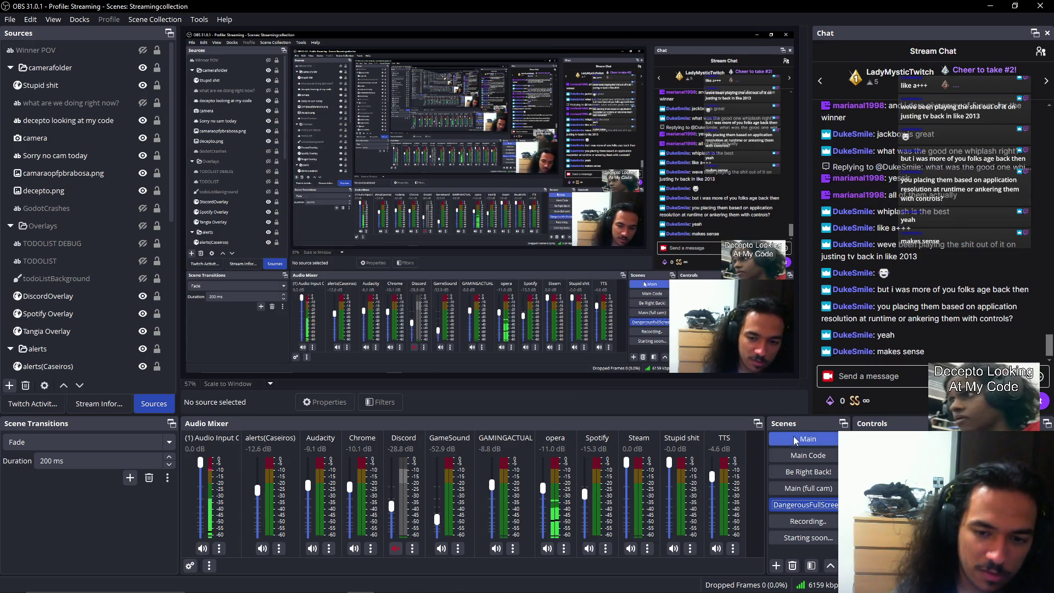
# Switch from OBS back to the Godot editor
pyautogui.hotkey('alt', 'Tab')
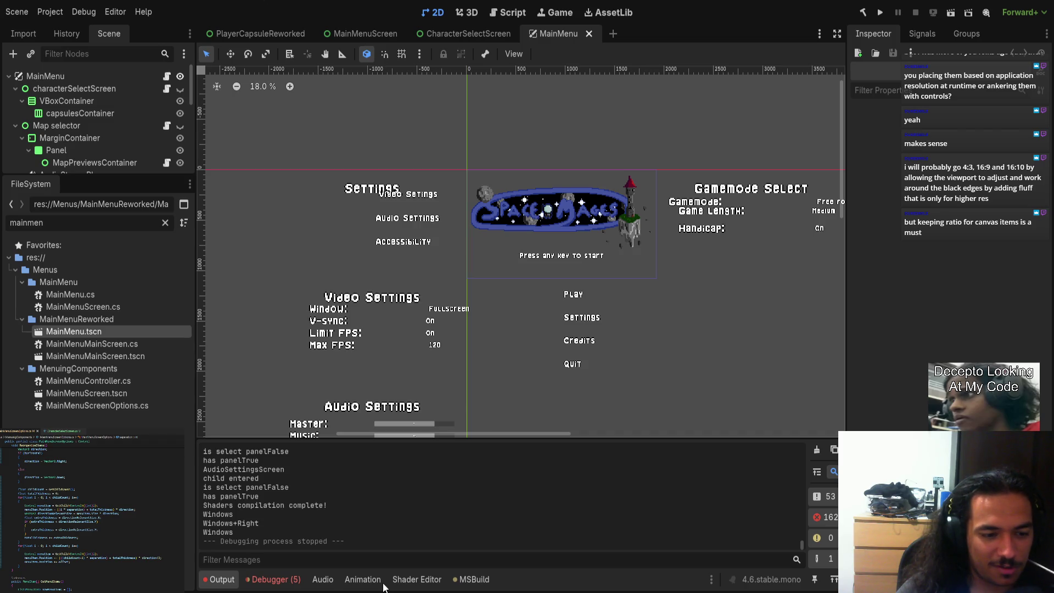
# Open CharacterSelectScreen and MenuItemsContainer's MainMenuScreenOptions.cs script, then save the scene
pyautogui.scroll(-3, 473, 368)
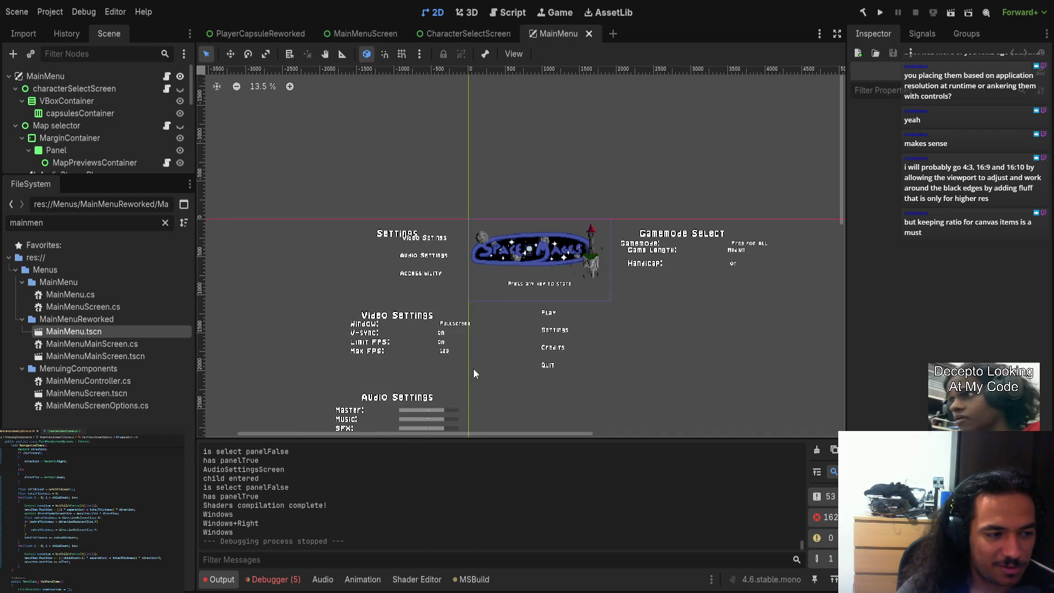
pyautogui.click(446, 32)
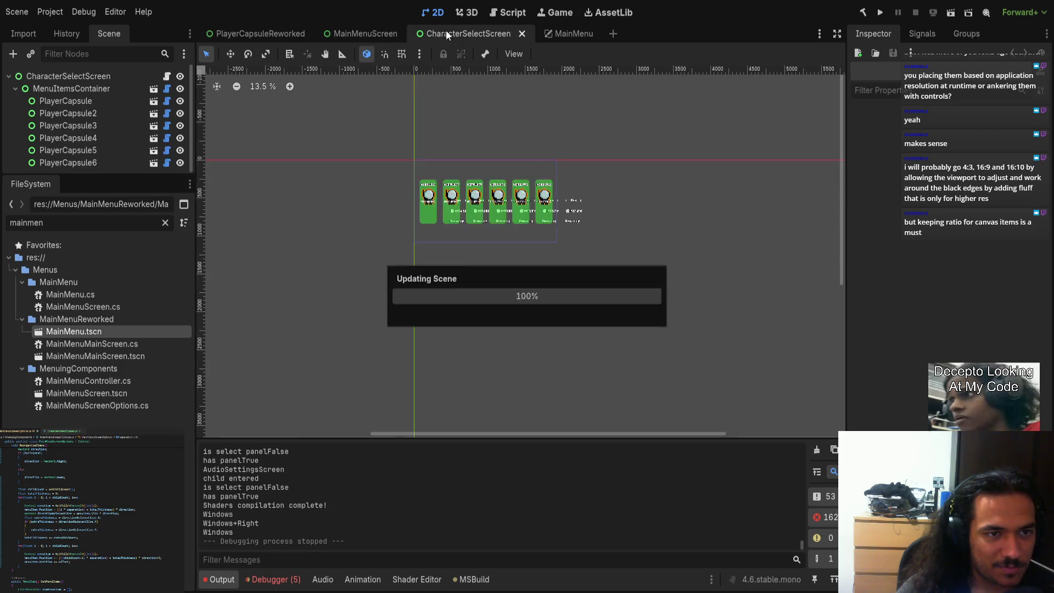
pyautogui.click(166, 89)
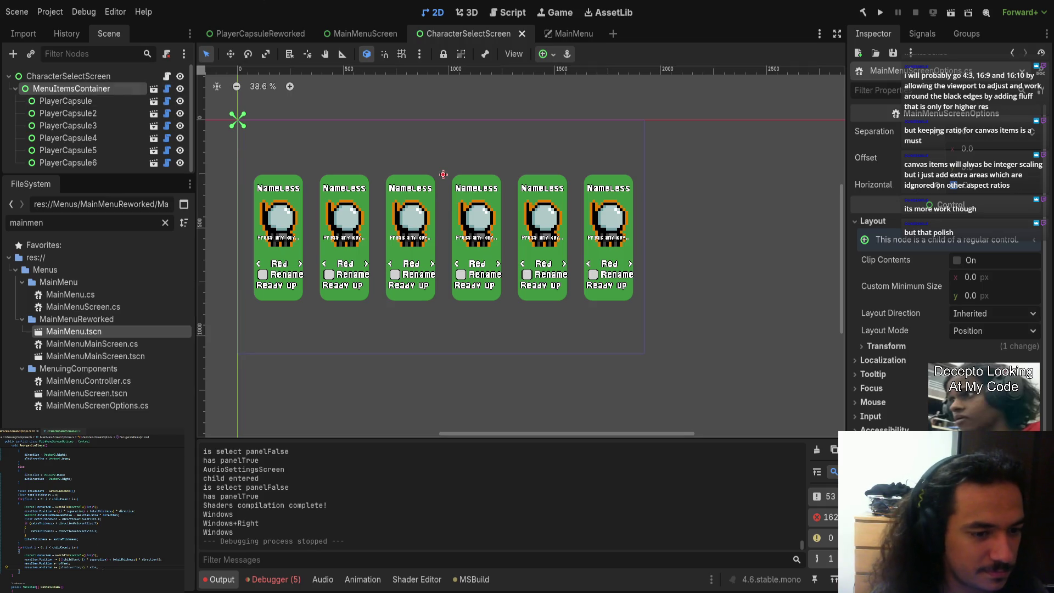
pyautogui.hotkey('ctrl', 's')
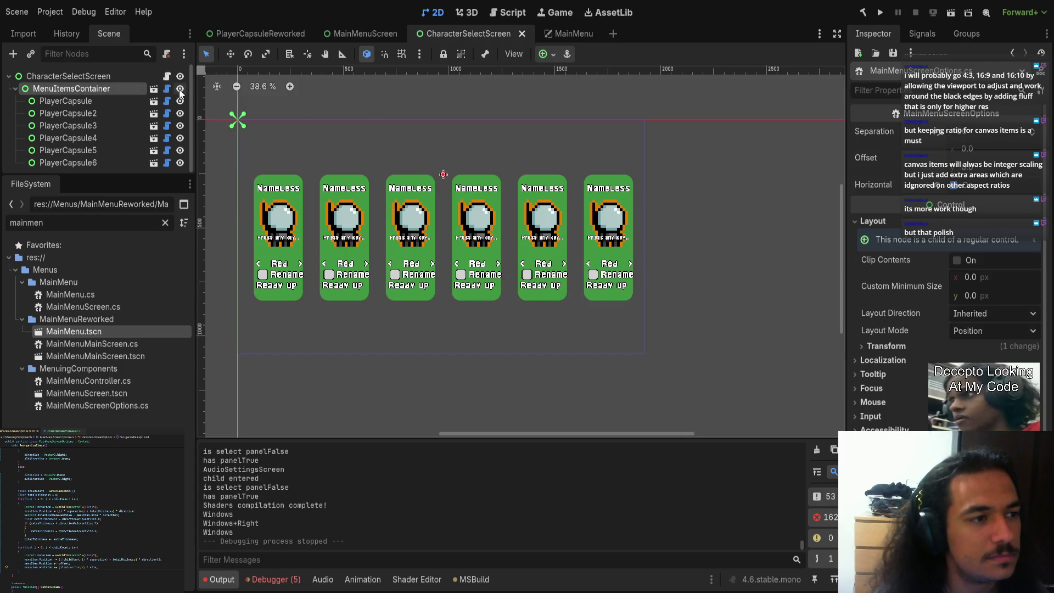
# Rebuild the C# project and uncheck Horizontal on MenuItemsContainer
pyautogui.click(862, 12)
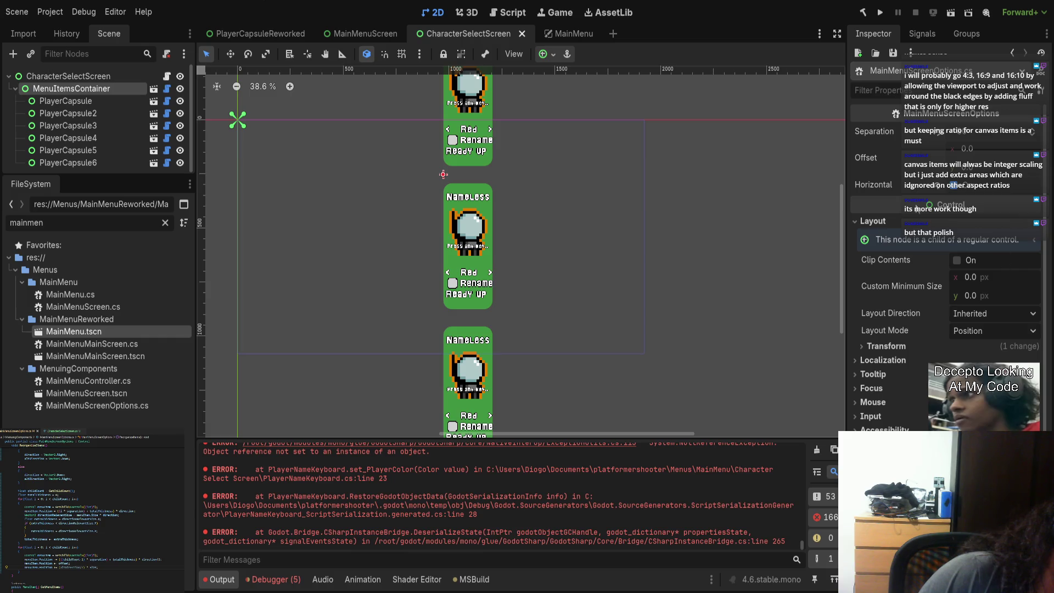
pyautogui.click(957, 186)
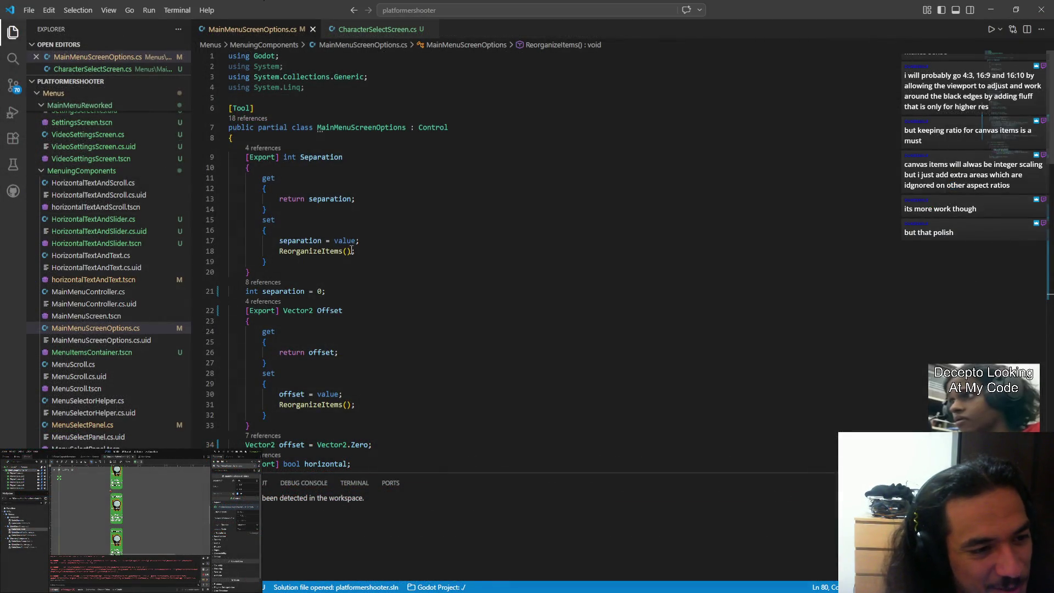
# Locate the horizontal field declaration in MainMenuScreenOptions.cs and place the cursor on its name
pyautogui.scroll(-5, 351, 264)
pyautogui.click(356, 333)
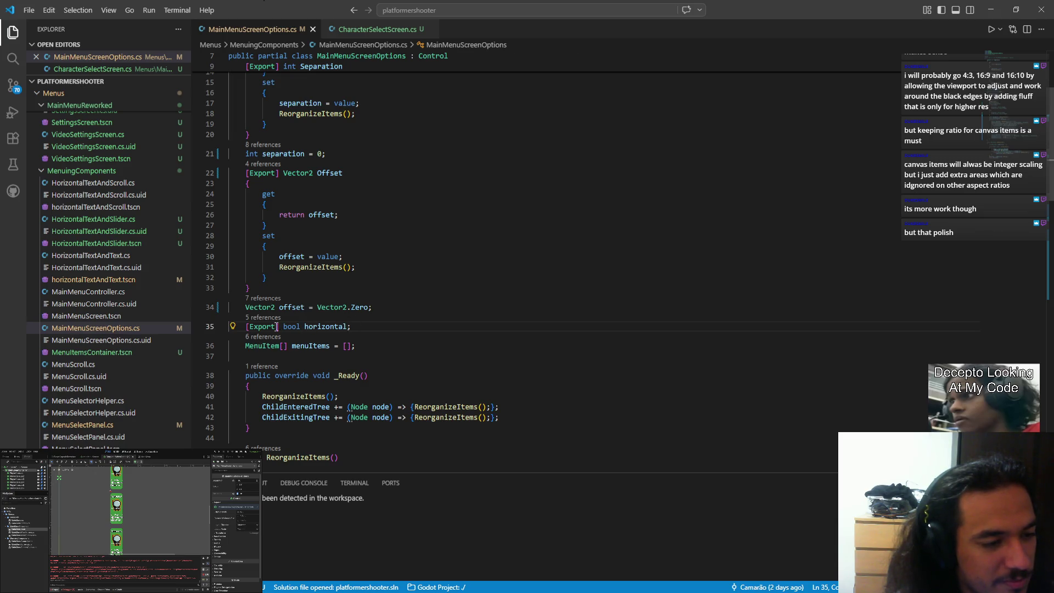
pyautogui.moveTo(247, 327); pyautogui.dragTo(347, 327)
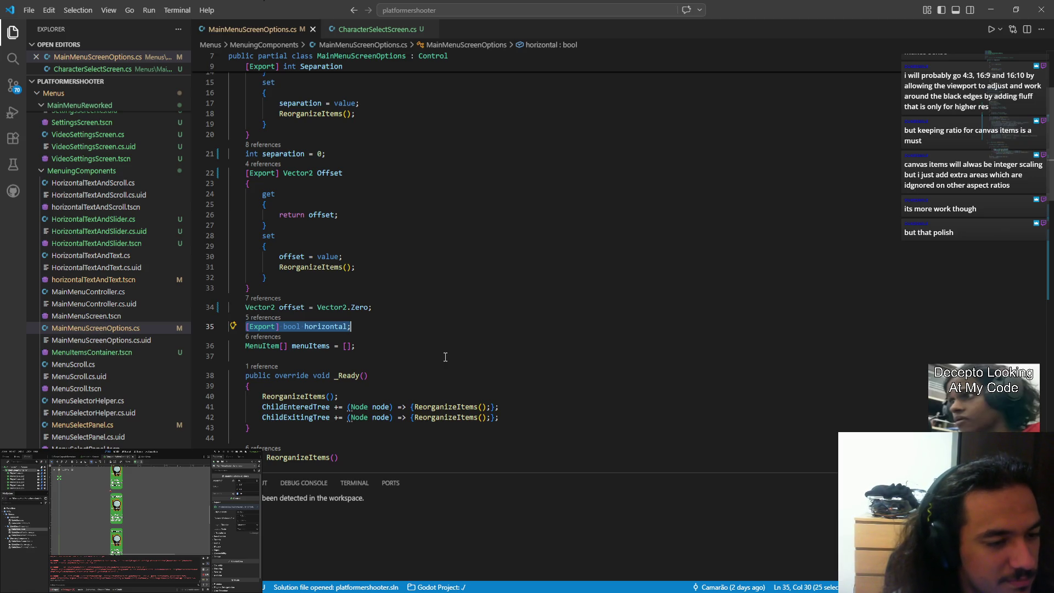
pyautogui.press('End')
pyautogui.hotkey('shift', 'alt', 'Down')
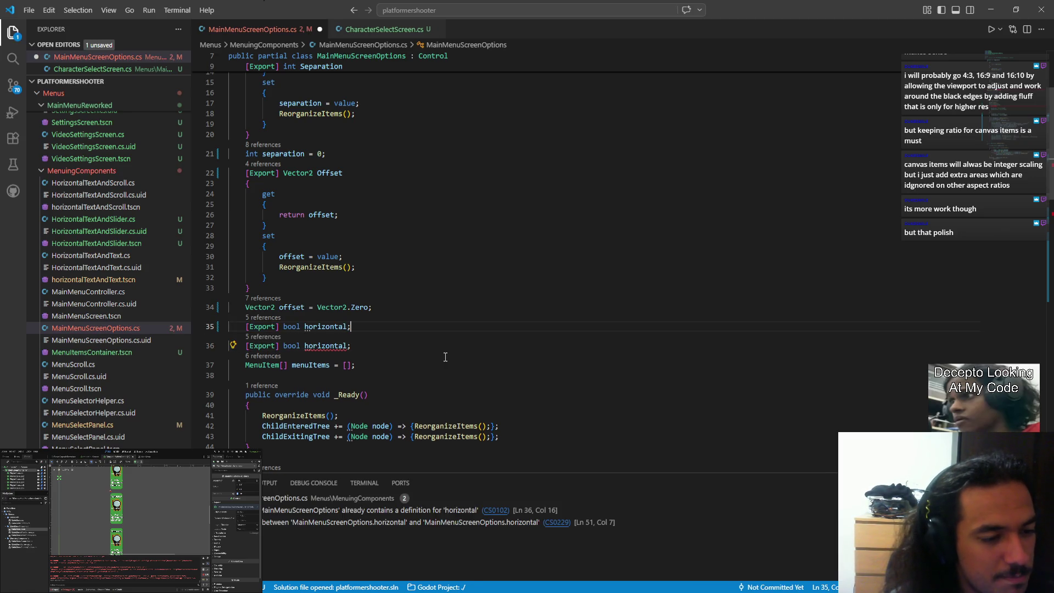
pyautogui.hotkey('ctrl', 'shift', 'Left')
pyautogui.hotkey('ctrl', 'shift', 'Left')
pyautogui.hotkey('ctrl', 'shift', 'Left')
pyautogui.press('BackSpace')
pyautogui.press('Up')
pyautogui.hotkey('ctrl', 'Right')
pyautogui.hotkey('ctrl', 'Right')
pyautogui.hotkey('ctrl', 'Right')
pyautogui.press('Right')
pyautogui.hotkey('ctrl', 'Right')
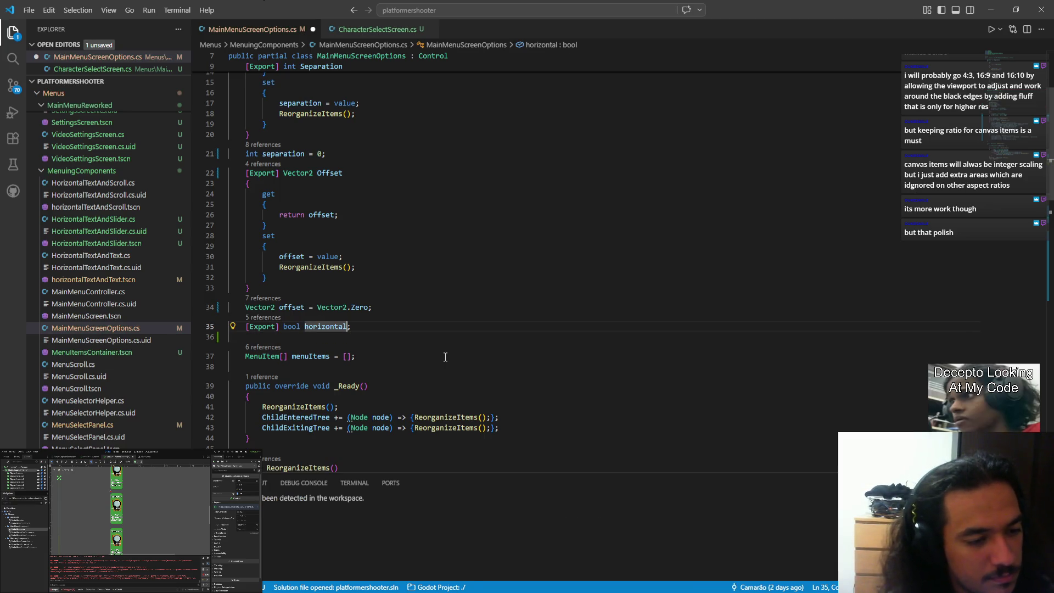
pyautogui.write('3')
pyautogui.press('BackSpace')
# Rename the exported field from horizontal to Horizontal
pyautogui.press('F2')
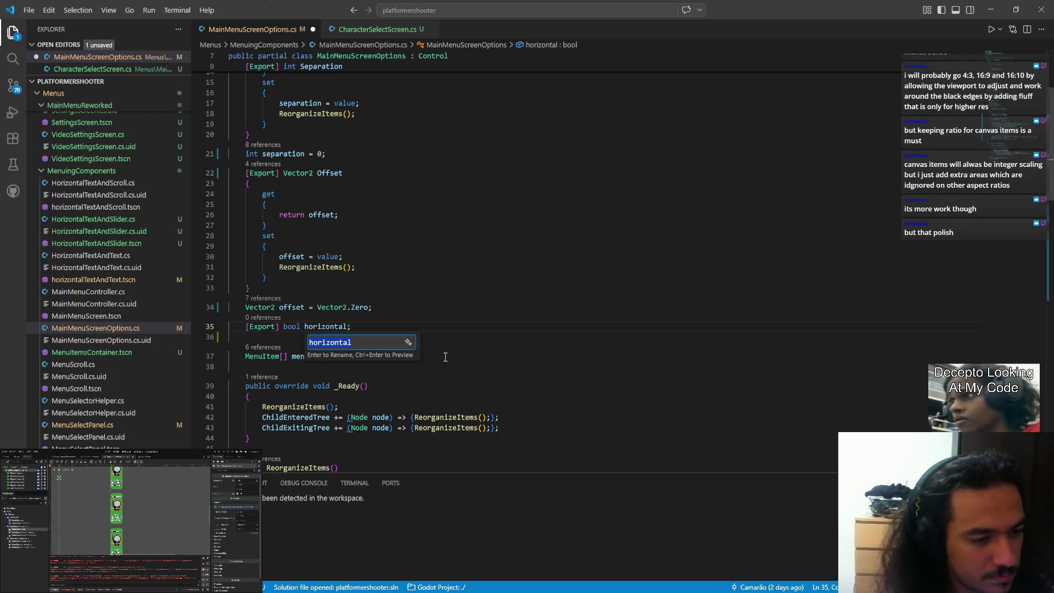
pyautogui.press('Home')
pyautogui.press('Delete')
pyautogui.write('H')
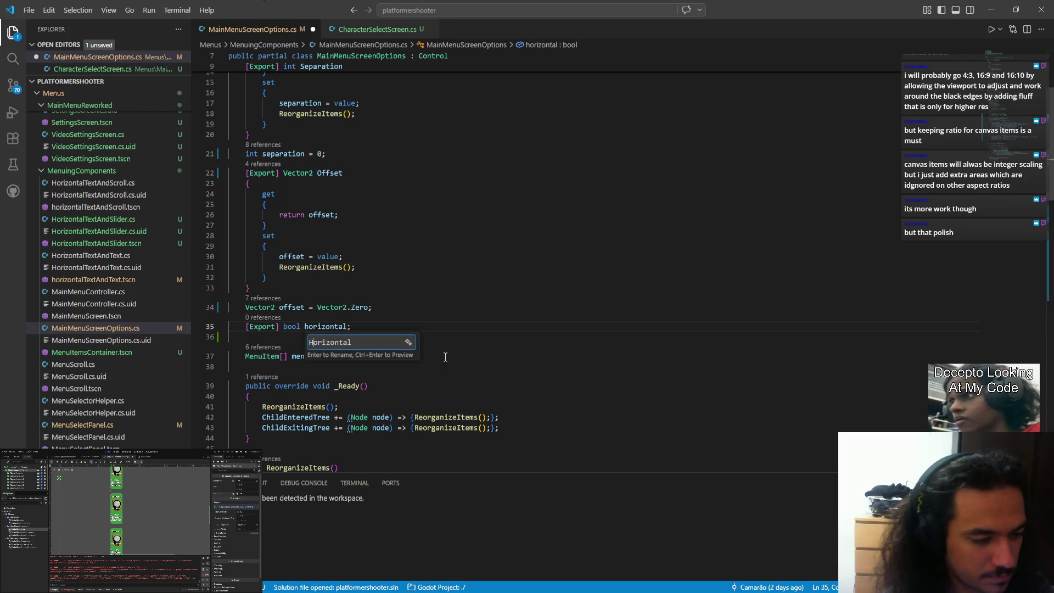
pyautogui.press('Return')
# Duplicate the declaration as a private bool horizontal field without the Export attribute
pyautogui.hotkey('shift', 'Up')
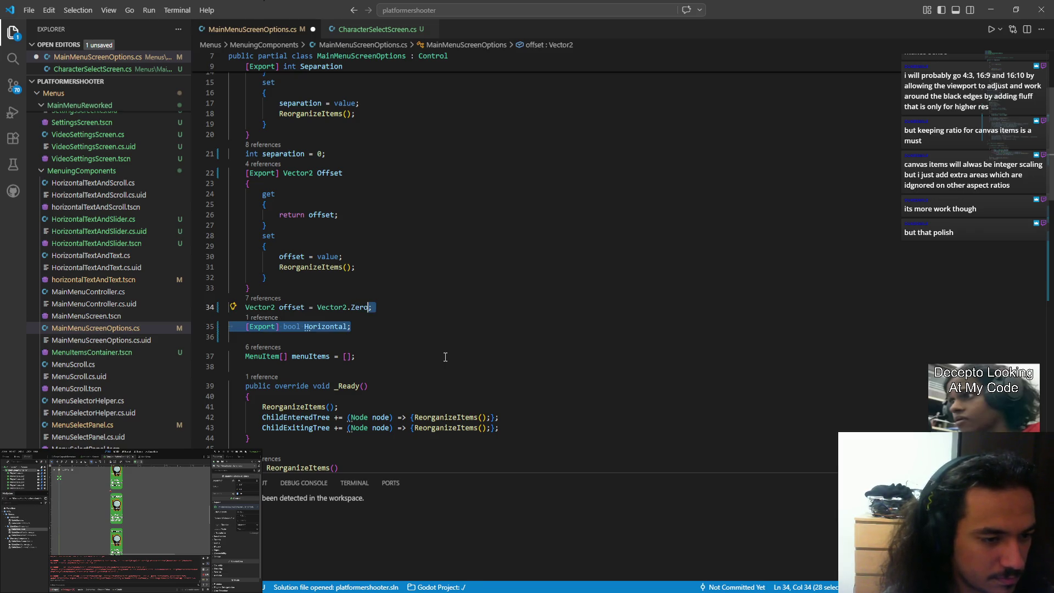
pyautogui.hotkey('shift', 'Down')
pyautogui.hotkey('shift', 'alt', 'Down')
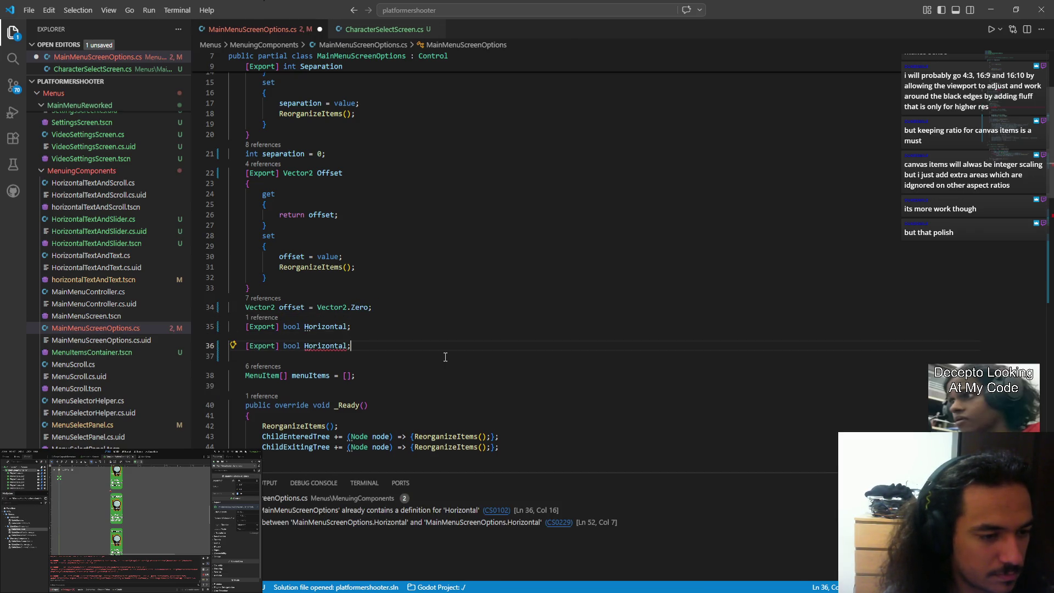
pyautogui.press('BackSpace')
pyautogui.write('h')
pyautogui.press('Escape')
pyautogui.hotkey('ctrl', 'Left')
pyautogui.hotkey('ctrl', 'Left')
pyautogui.hotkey('ctrl', 'shift', 'Left')
pyautogui.hotkey('ctrl', 'shift', 'Left')
pyautogui.hotkey('ctrl', 'shift', 'Left')
pyautogui.press('BackSpace')
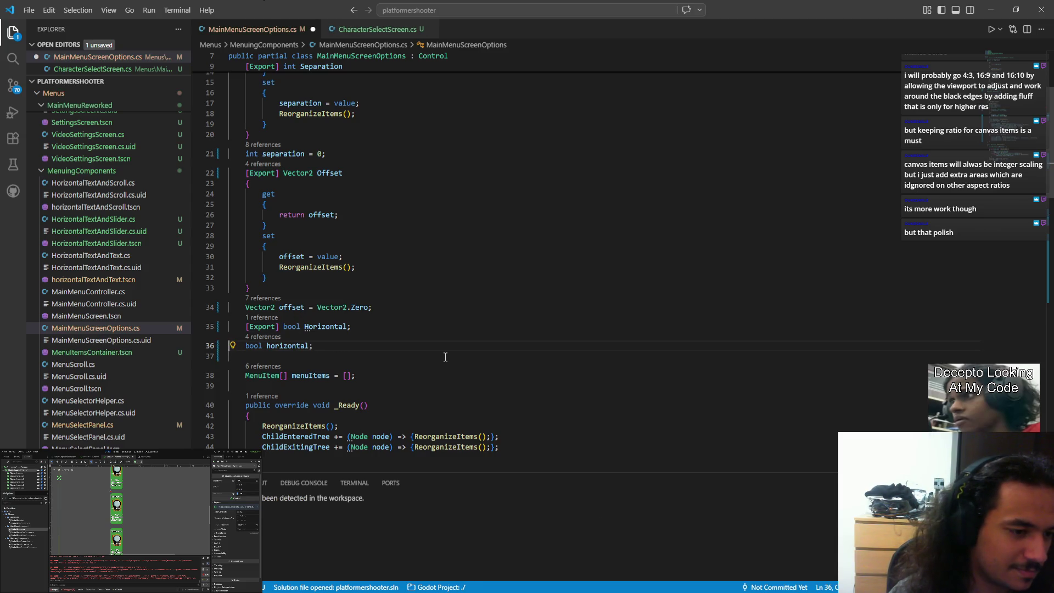
# Turn Horizontal into a property with get and set accessor blocks
pyautogui.press('Up')
pyautogui.press('End')
pyautogui.press('BackSpace')
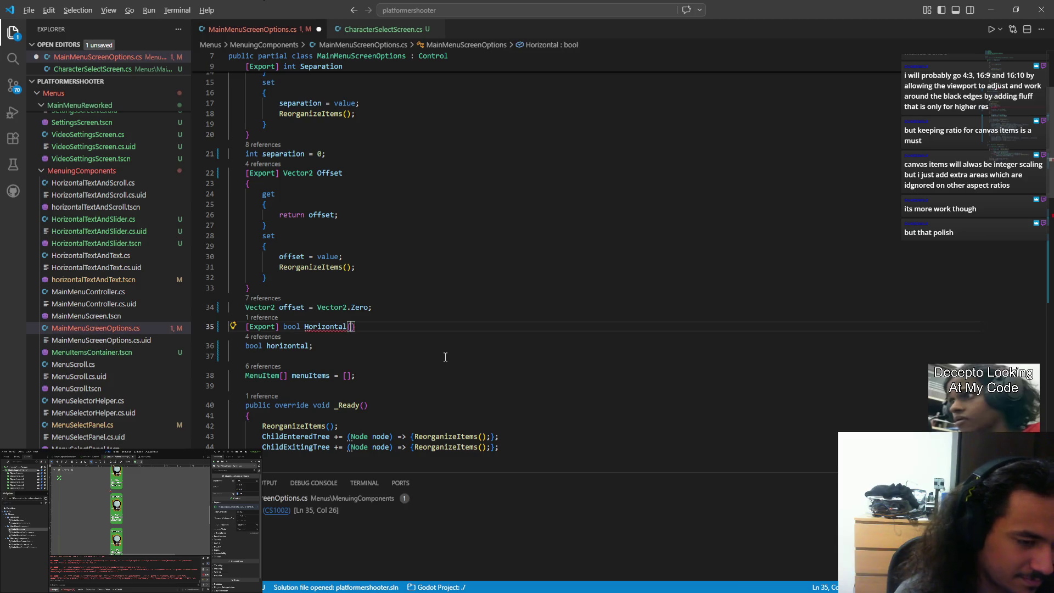
pyautogui.press('Return')
pyautogui.write('{')
pyautogui.press('Return')
pyautogui.write('get')
pyautogui.press('Return')
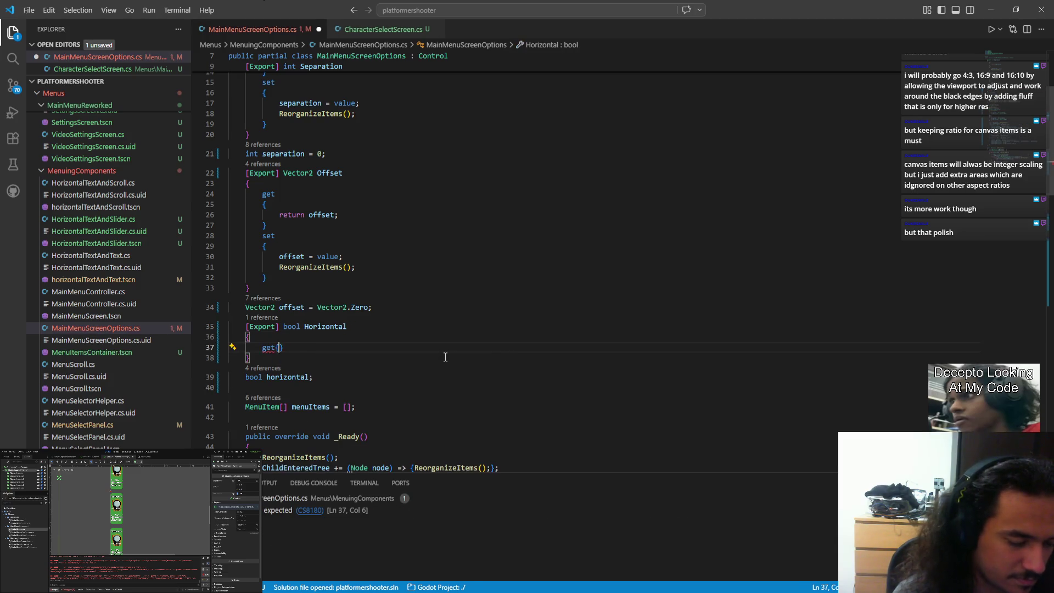
pyautogui.write('{')
pyautogui.press('Return')
pyautogui.press('Down')
pyautogui.press('End')
pyautogui.press('Return')
pyautogui.write('set')
pyautogui.press('Return')
pyautogui.write('{')
pyautogui.press('Return')
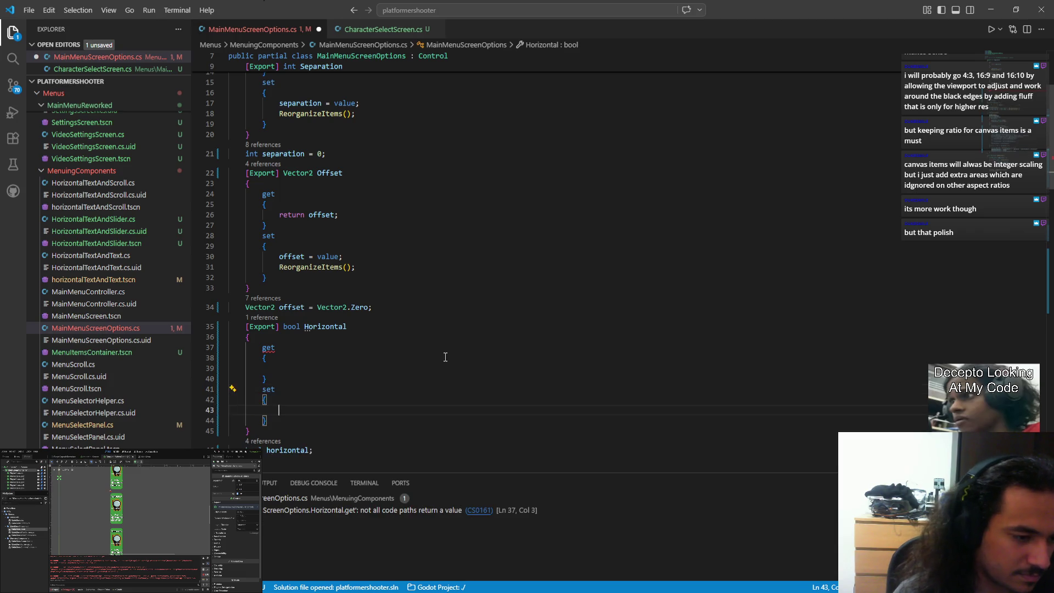
# Make the getter return horizontal and save the script
pyautogui.press('Up')
pyautogui.press('Up')
pyautogui.press('Up')
pyautogui.write('return h')
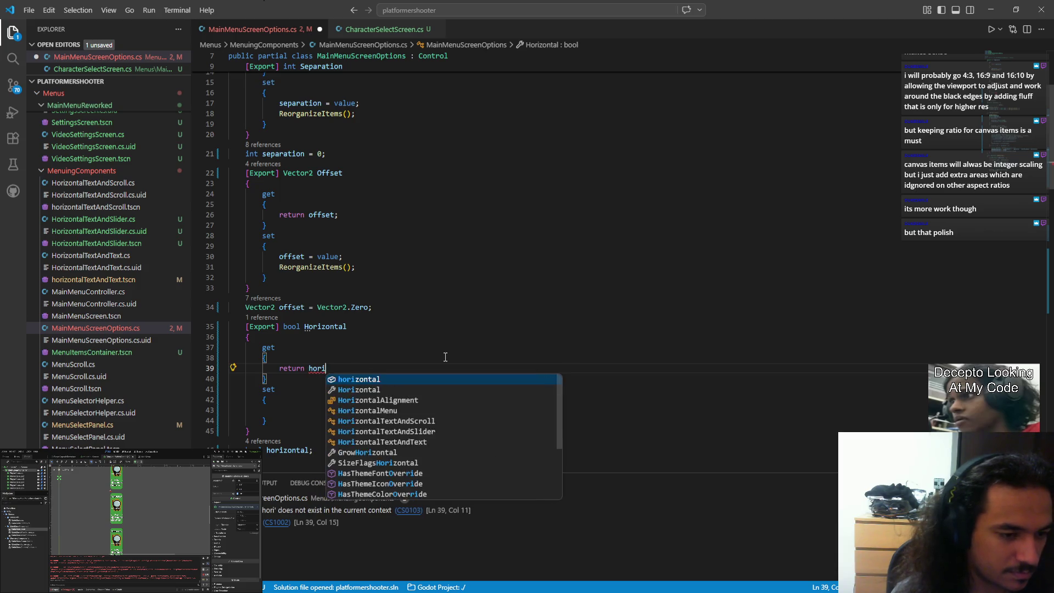
pyautogui.press('Tab')
pyautogui.write(';')
pyautogui.hotkey('ctrl', 's')
pyautogui.press('Left')
pyautogui.hotkey('ctrl', 'shift', 'Left')
pyautogui.hotkey('ctrl', 'shift', 'Left')
pyautogui.press('Down')
pyautogui.press('Down')
pyautogui.press('Down')
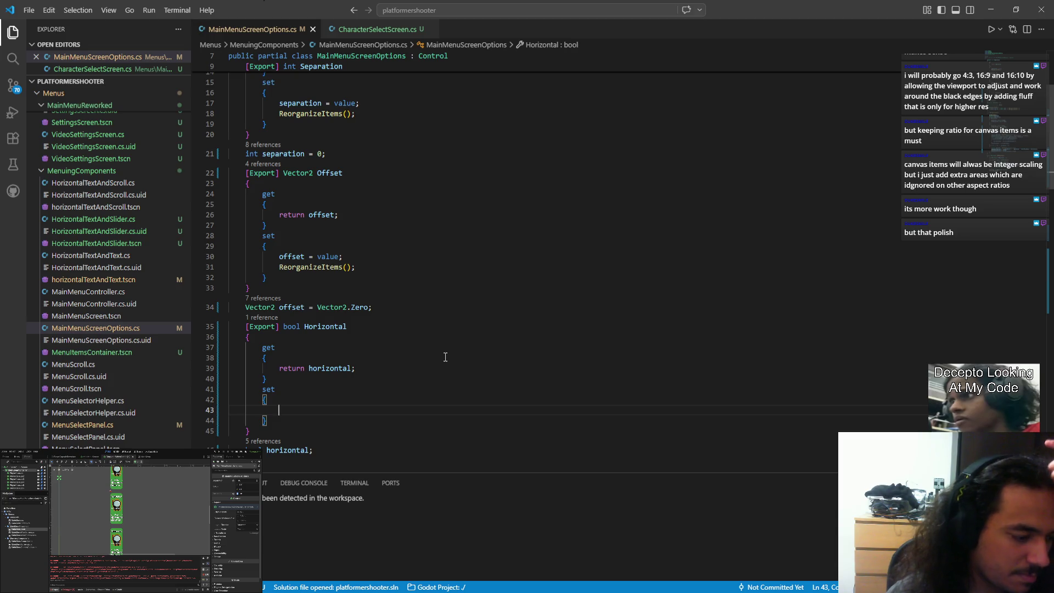
# Write the setter as horizontal = value; followed by ReorganizeItems();, then save
pyautogui.hotkey('alt', 'Tab')
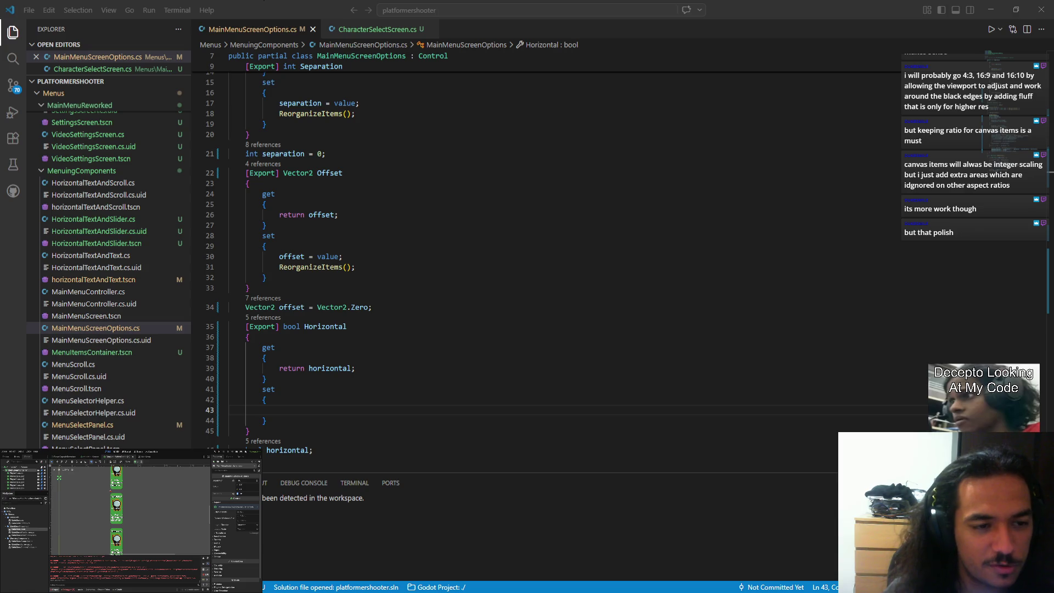
pyautogui.hotkey('alt', 'Tab')
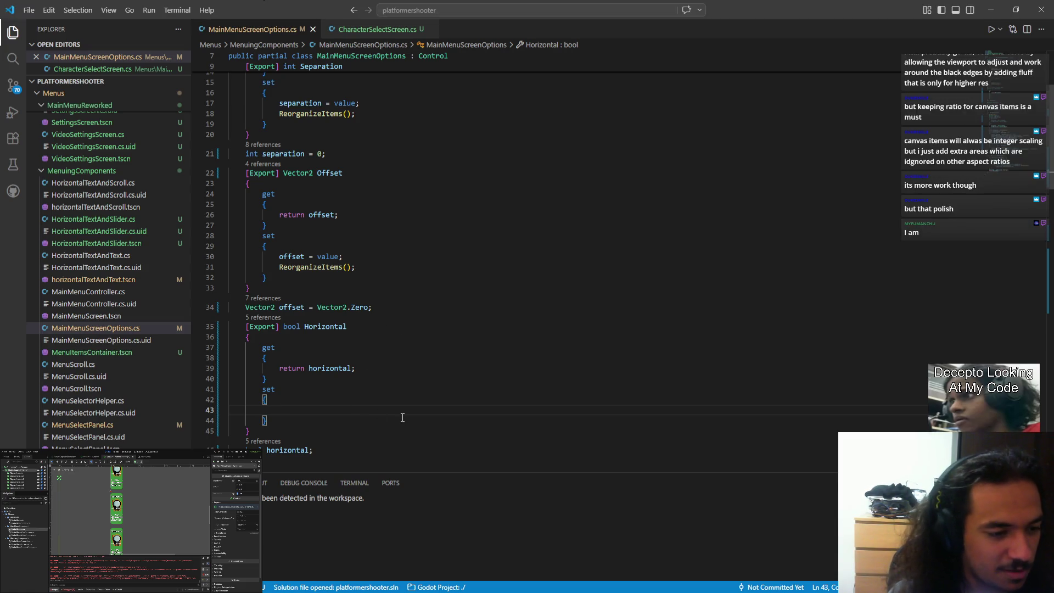
pyautogui.scroll(-3, 464, 381)
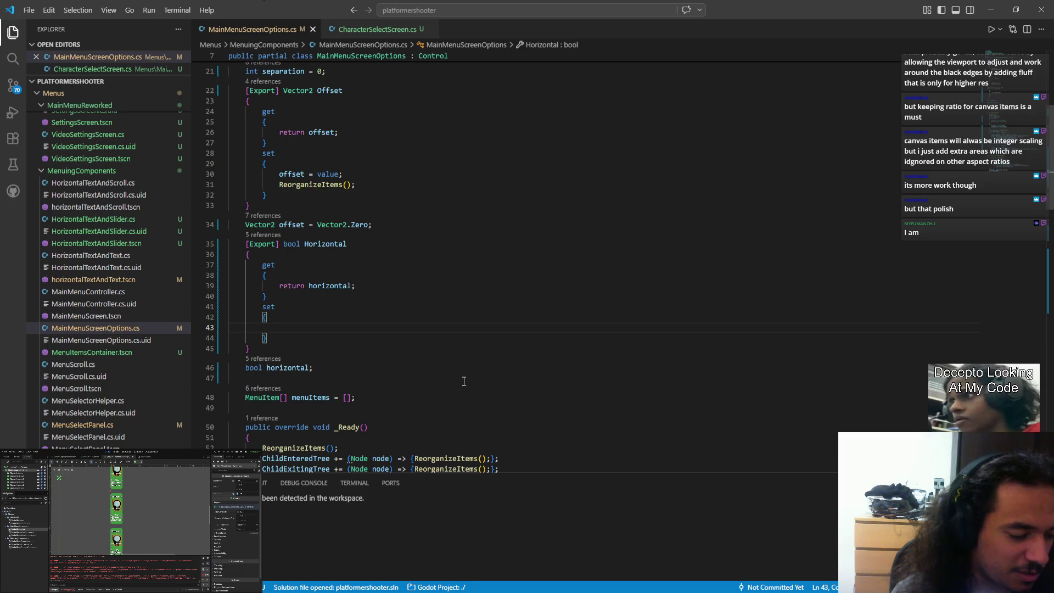
pyautogui.write('horizontal ?')
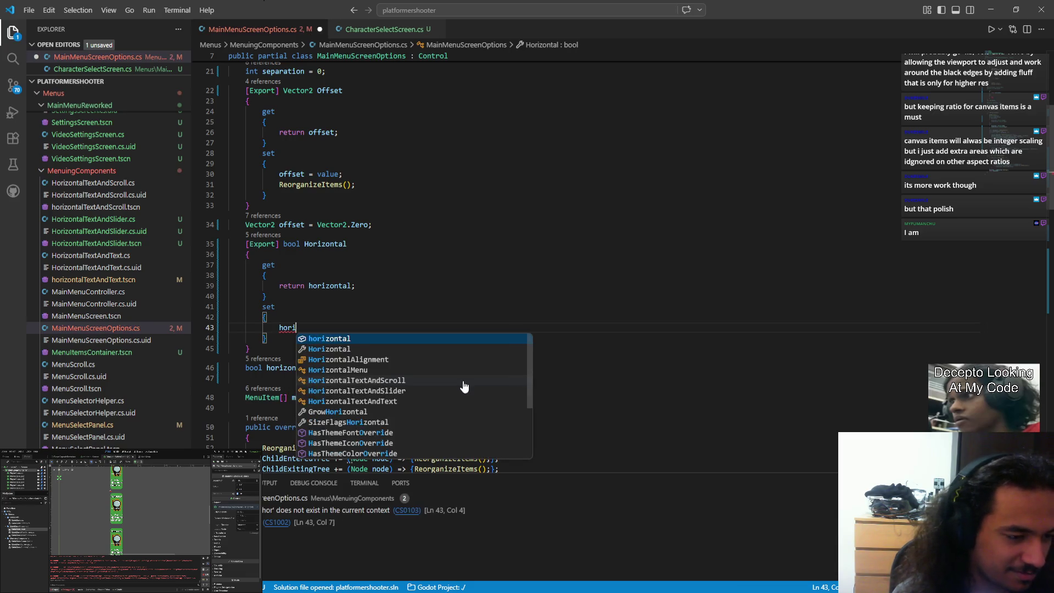
pyautogui.press('BackSpace')
pyautogui.press('BackSpace')
pyautogui.write('= value')
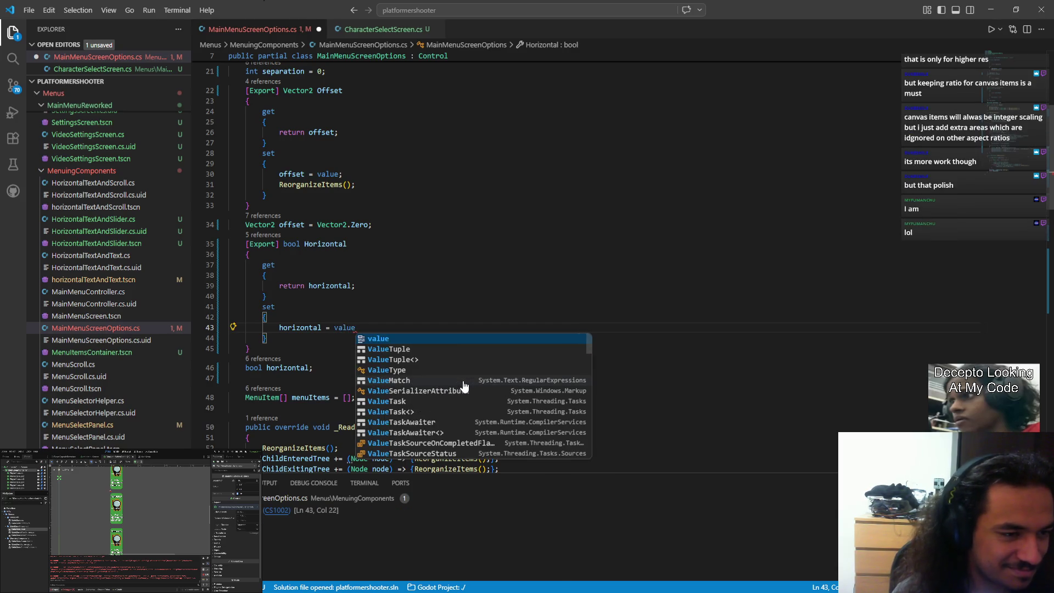
pyautogui.write(';')
pyautogui.press('Return')
pyautogui.write('Reor')
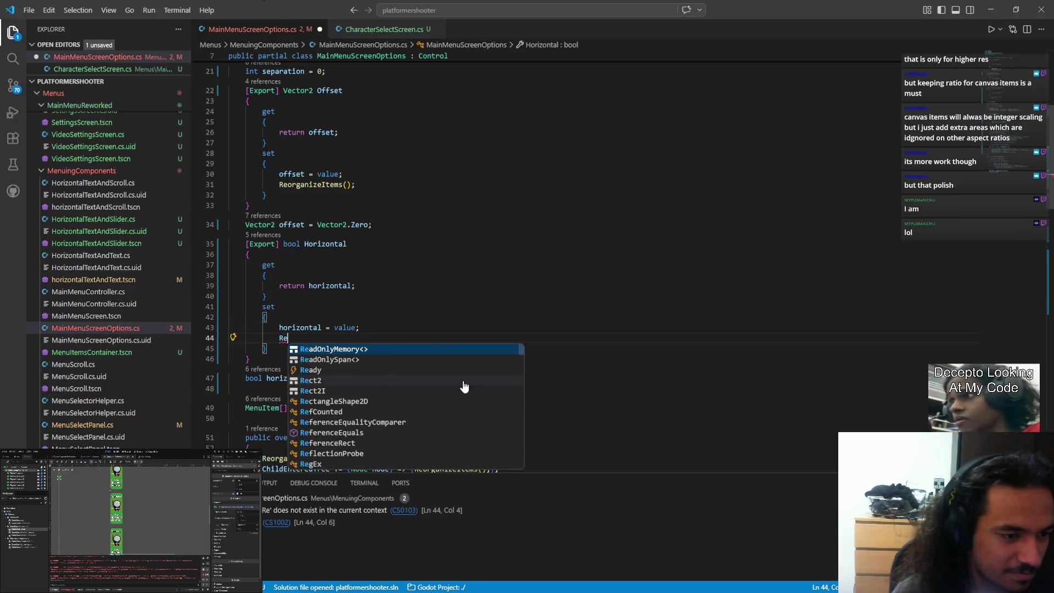
pyautogui.press('Tab')
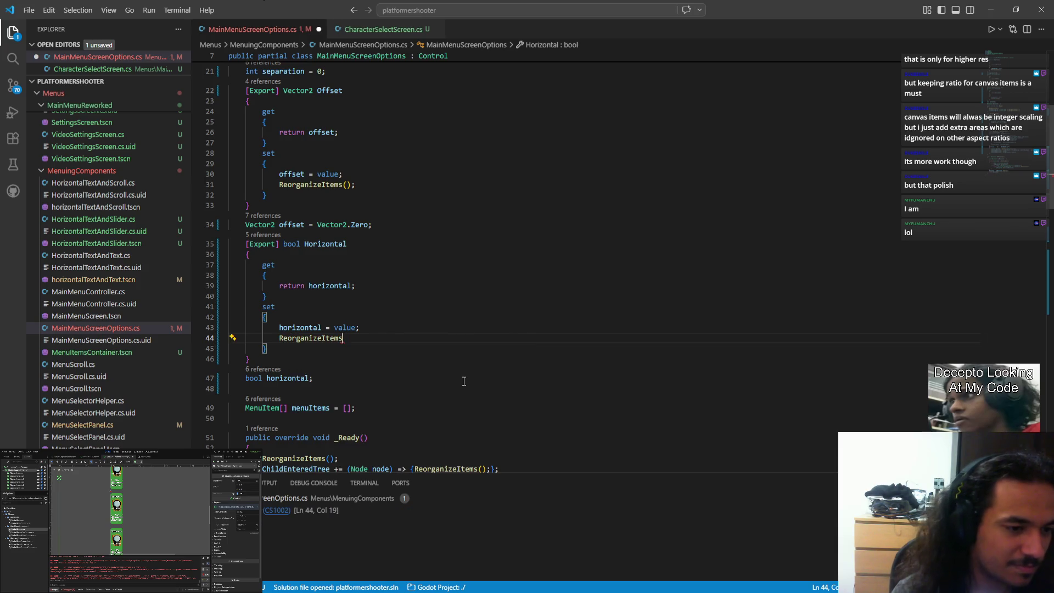
pyautogui.write('();')
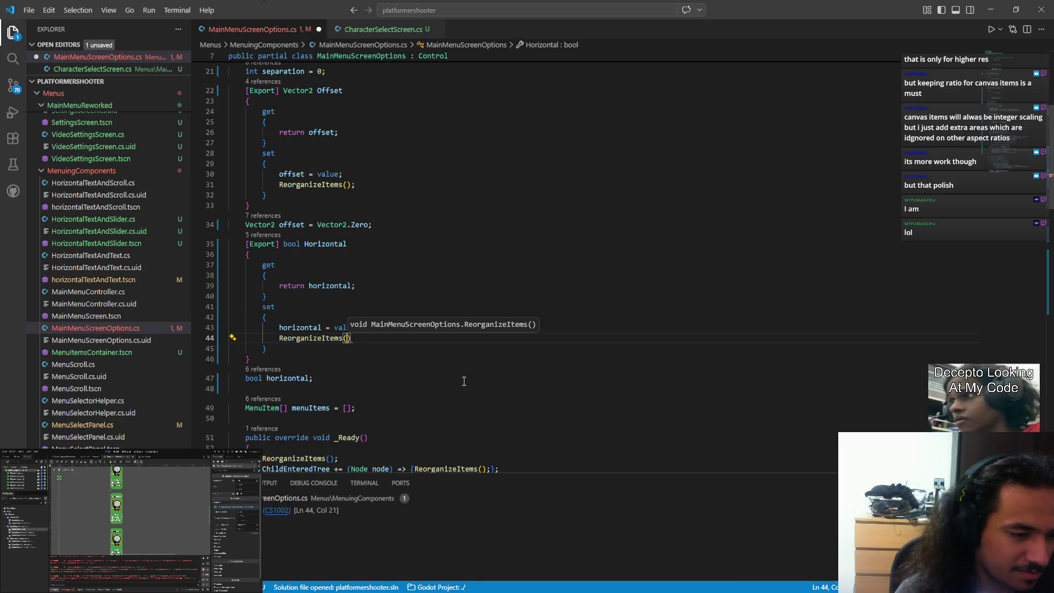
pyautogui.hotkey('ctrl', 's')
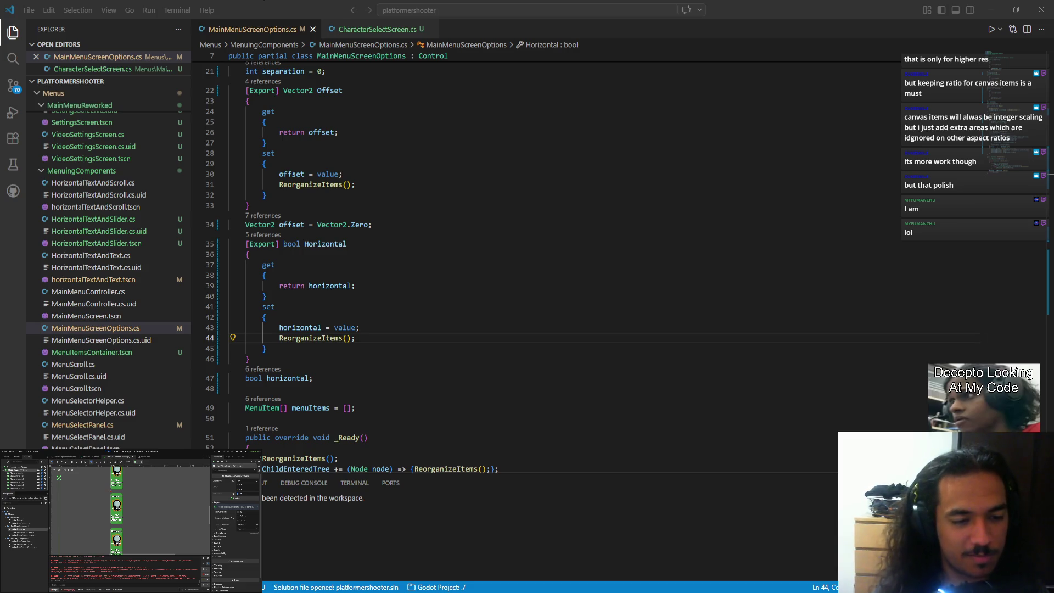
# Switch from Visual Studio Code back to the Godot editor
pyautogui.hotkey('alt', 'Tab')
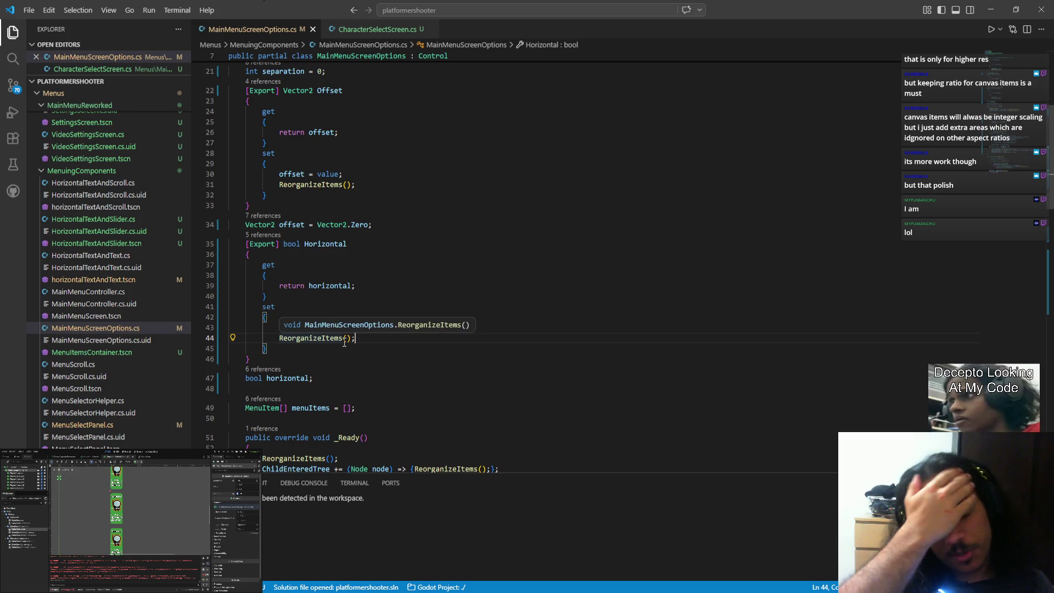
pyautogui.hotkey('alt', 'Tab')
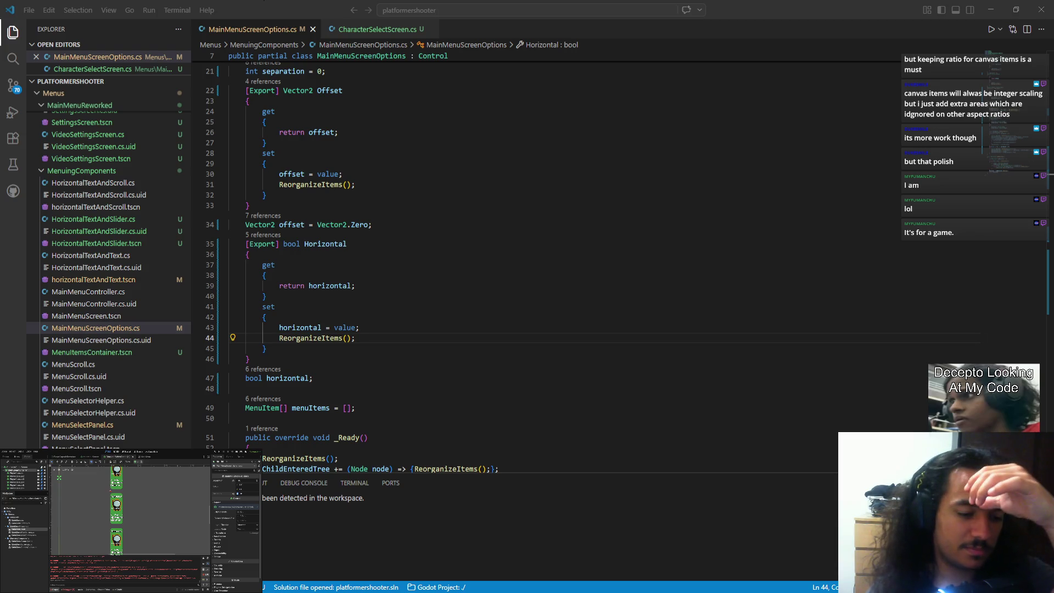
pyautogui.hotkey('alt', 'Tab')
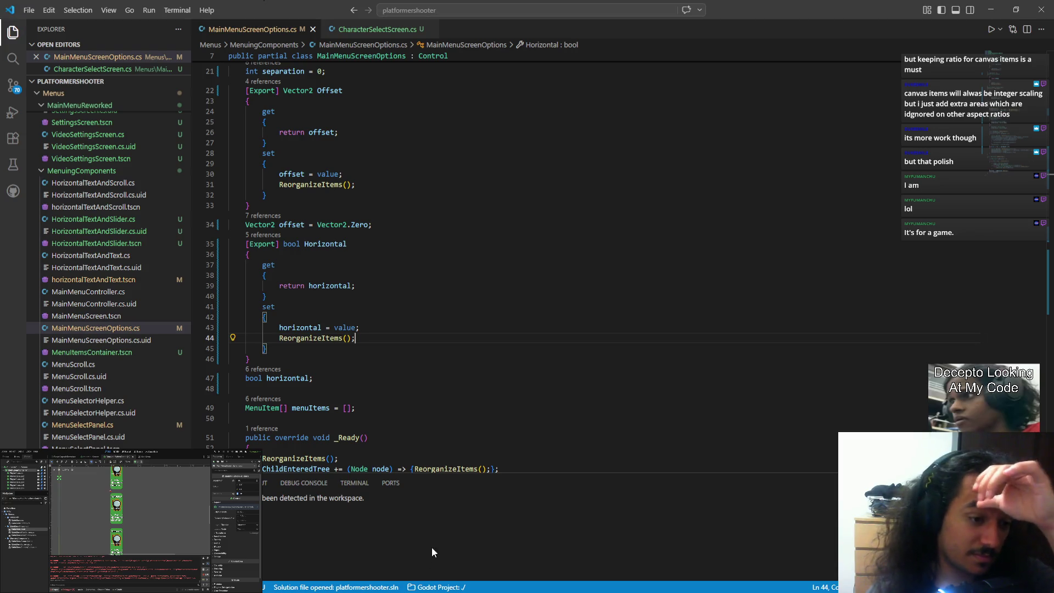
pyautogui.hotkey('alt', 'Tab')
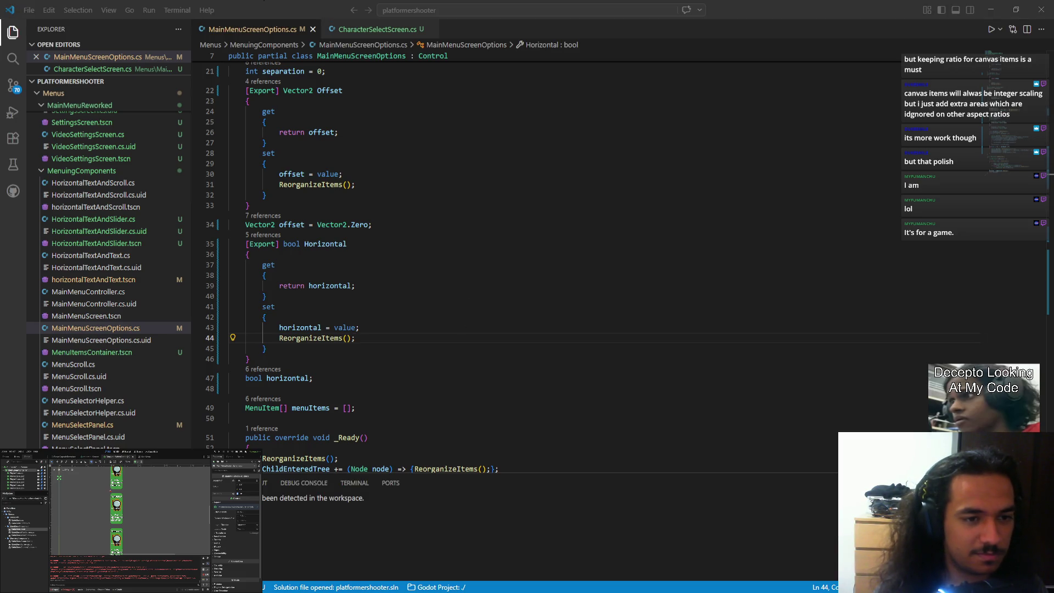
pyautogui.hotkey('alt', 'Tab')
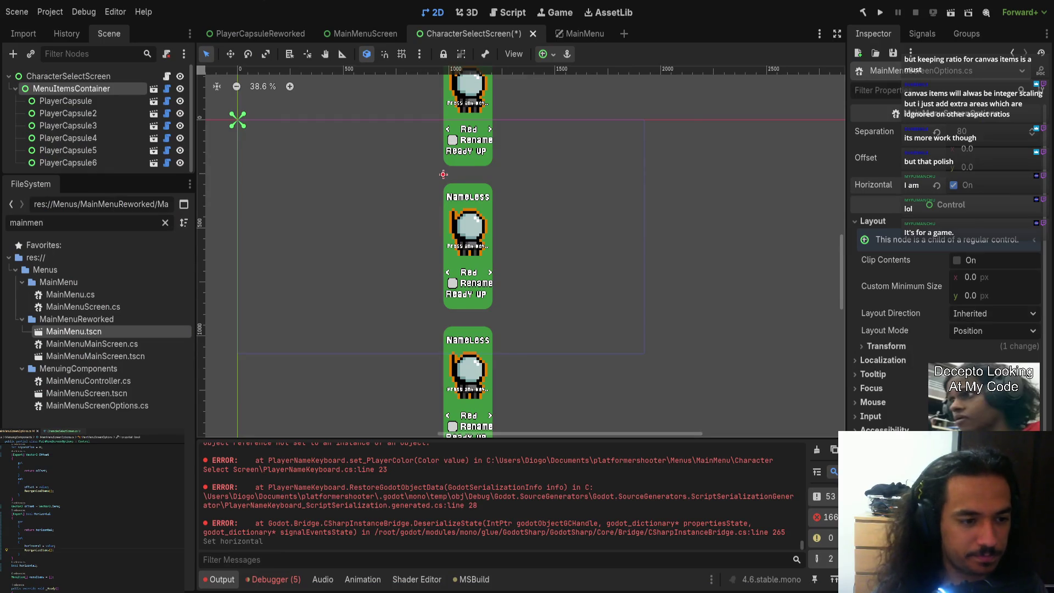
# Rebuild with the new code, save, and reopen CharacterSelectScreen via the 'characterse' FileSystem filter
pyautogui.click(866, 18)
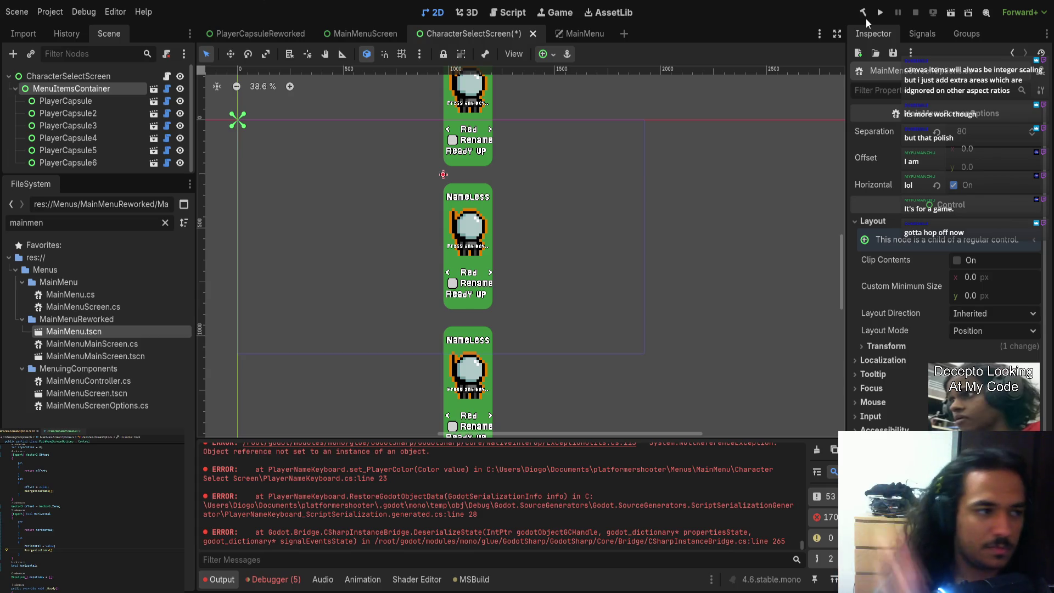
pyautogui.hotkey('ctrl', 's')
pyautogui.click(533, 33)
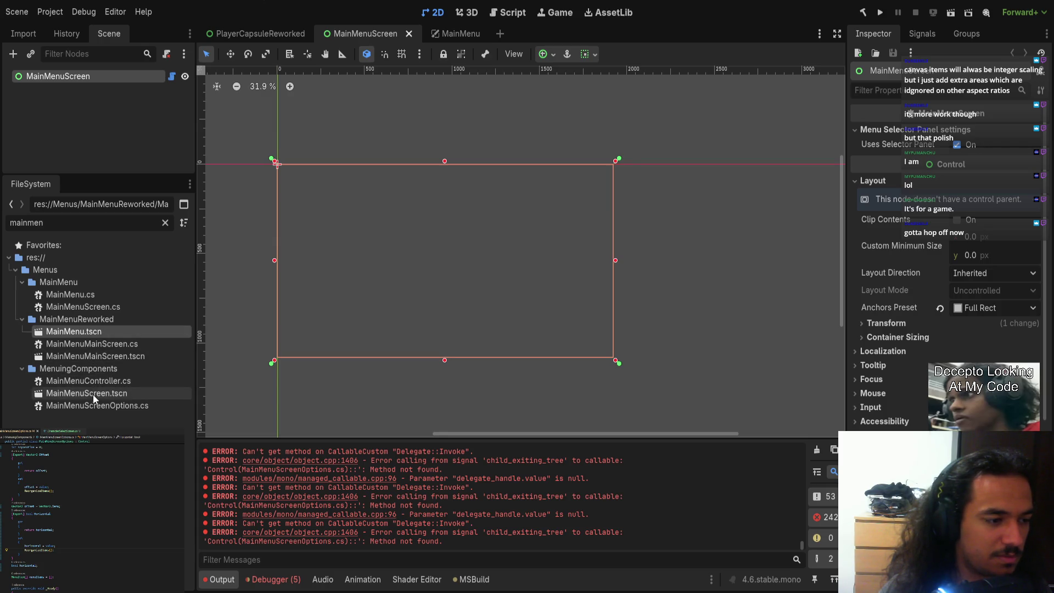
pyautogui.click(82, 242)
pyautogui.doubleClick(82, 226)
pyautogui.write('cha')
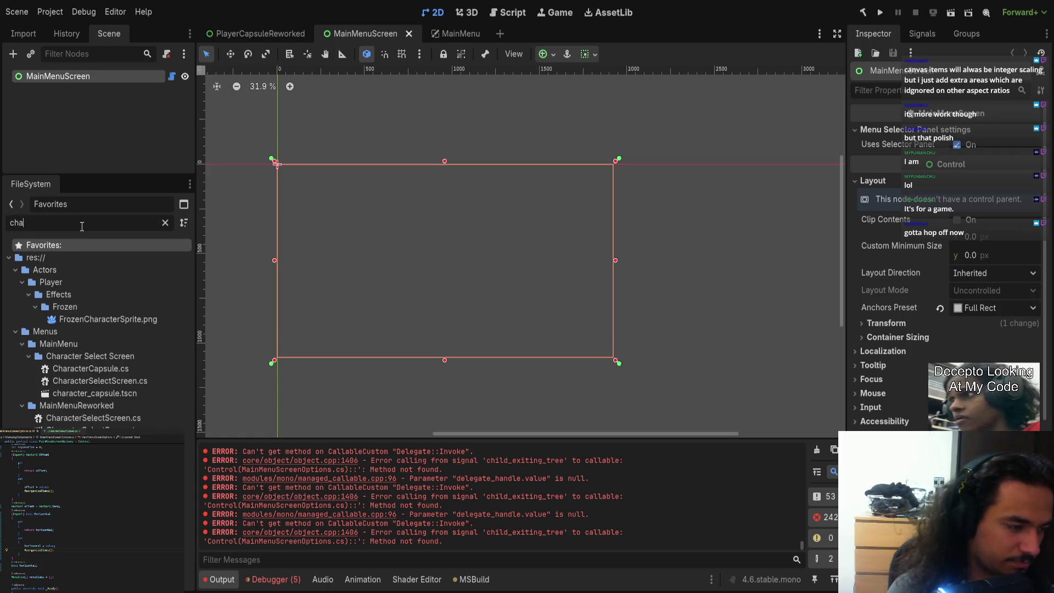
pyautogui.write('racterse')
pyautogui.doubleClick(84, 344)
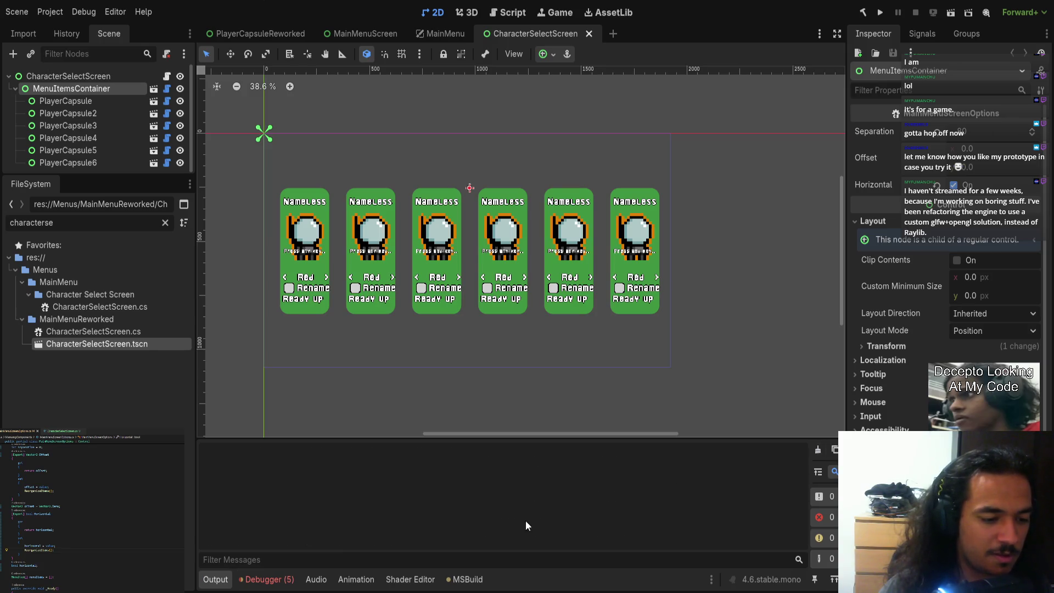
# Clear the debugger errors, rebuild, save, reopen the character select scene and show the Output log
pyautogui.click(268, 579)
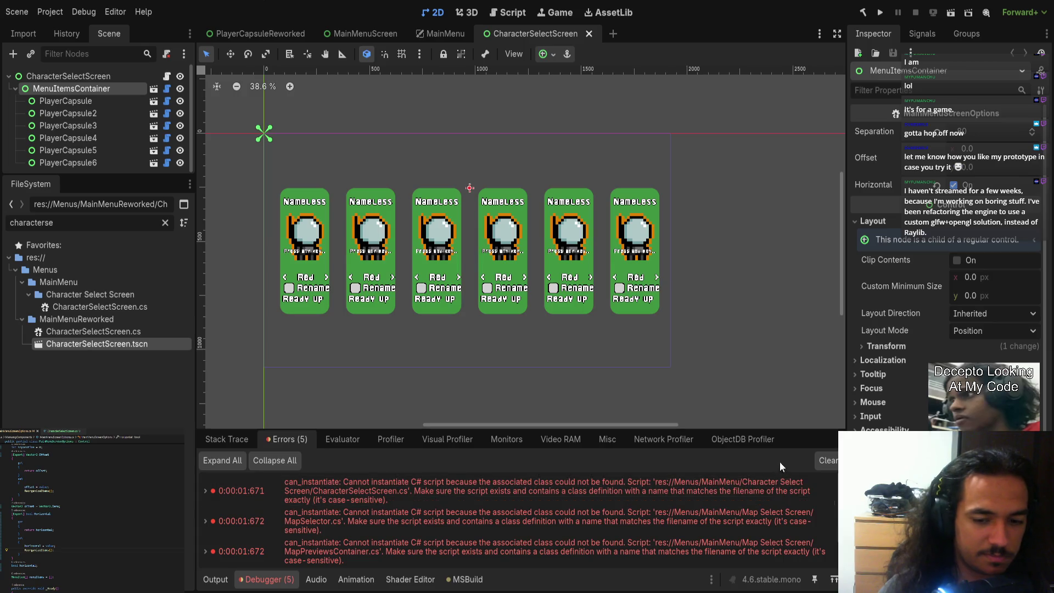
pyautogui.click(827, 460)
pyautogui.click(864, 15)
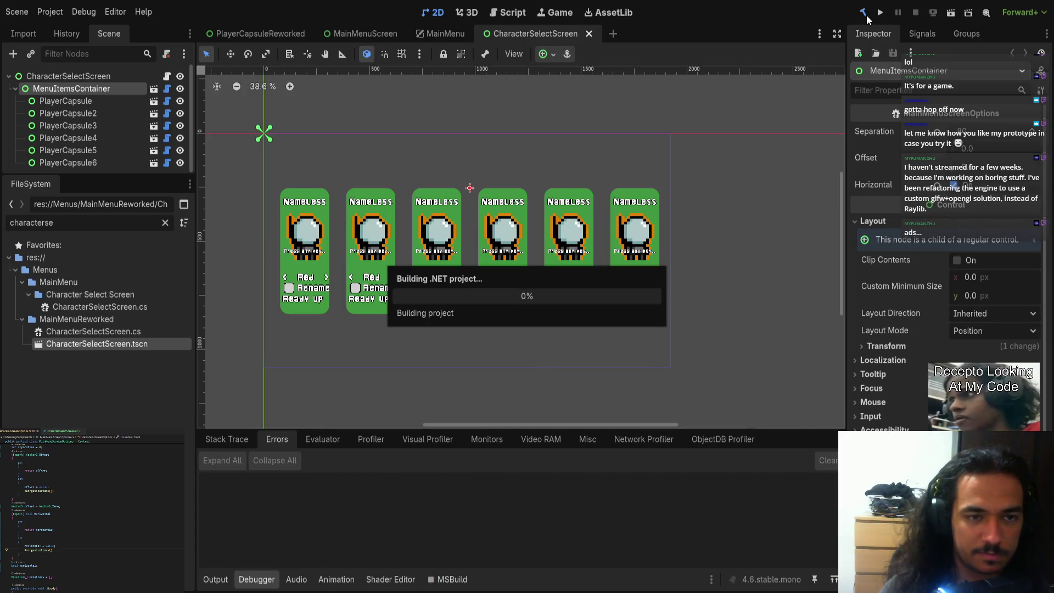
pyautogui.hotkey('ctrl', 's')
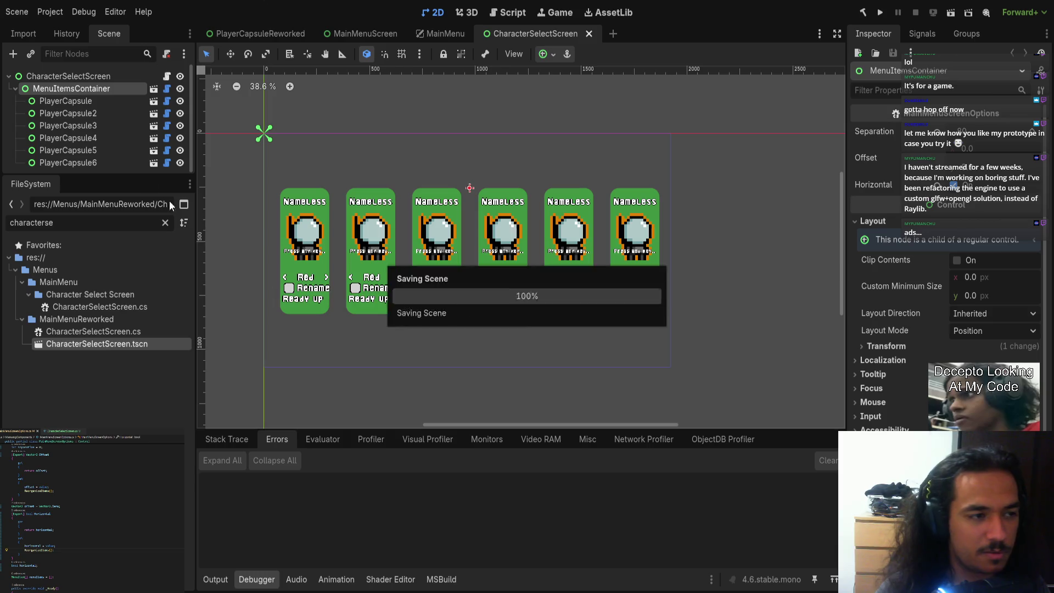
pyautogui.click(445, 34)
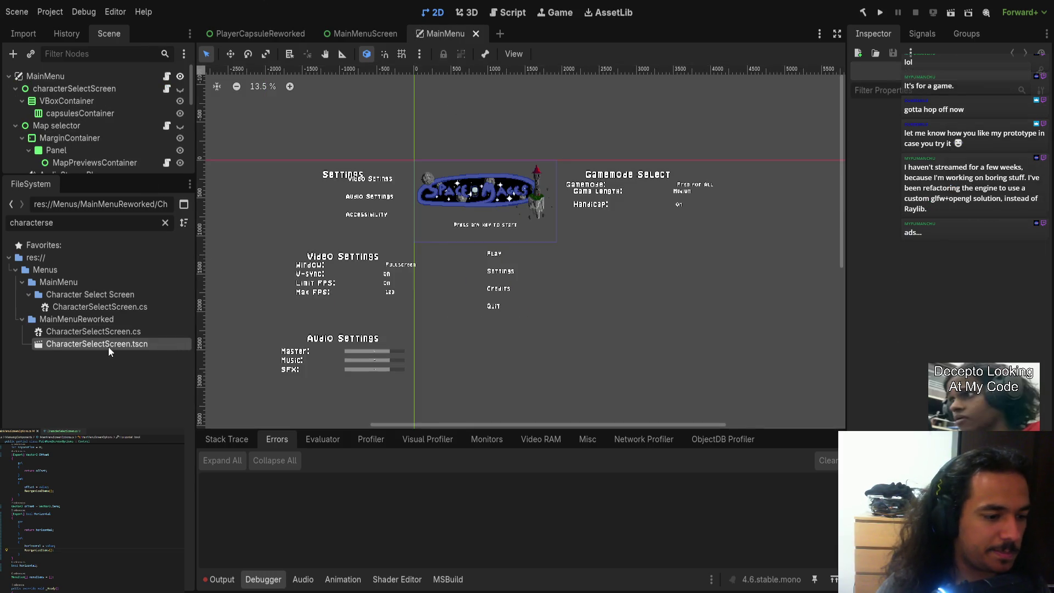
pyautogui.doubleClick(107, 346)
pyautogui.click(222, 580)
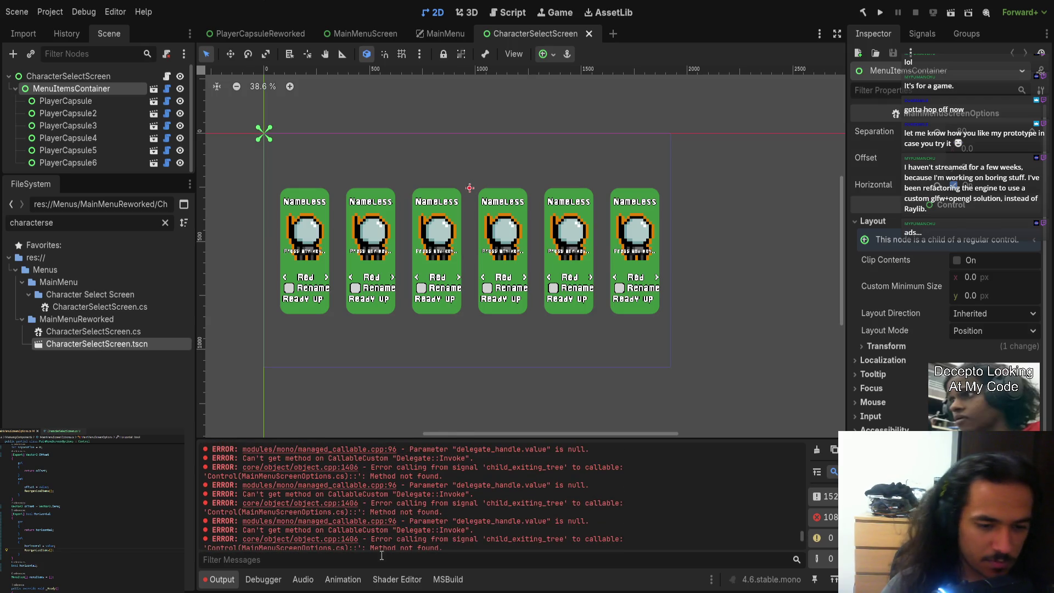
pyautogui.press('F6')
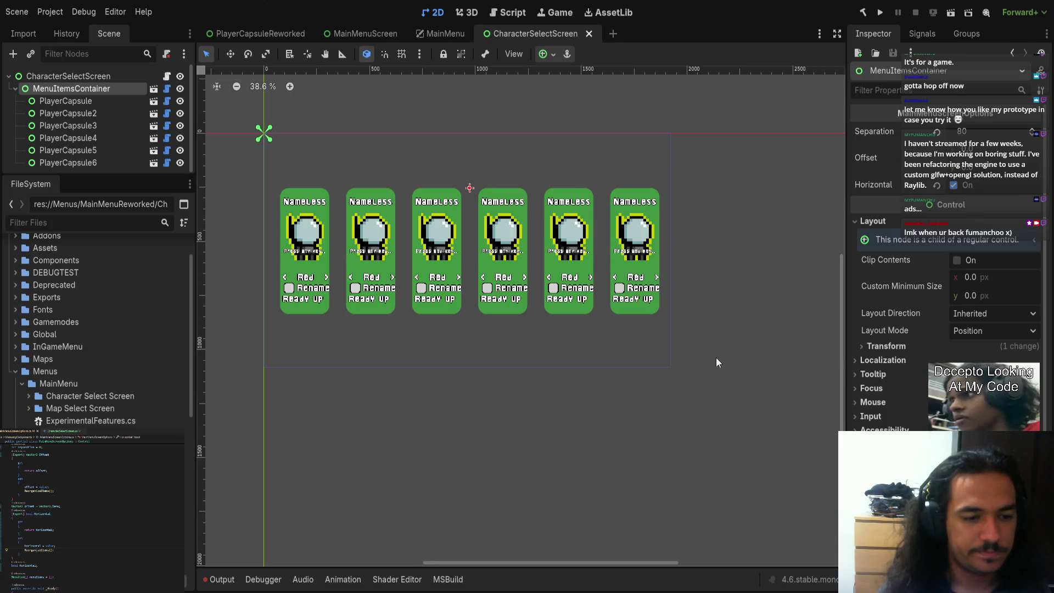
# Scroll up to view the full project file tree beside the character select scene
pyautogui.scroll(5, 366, 303)
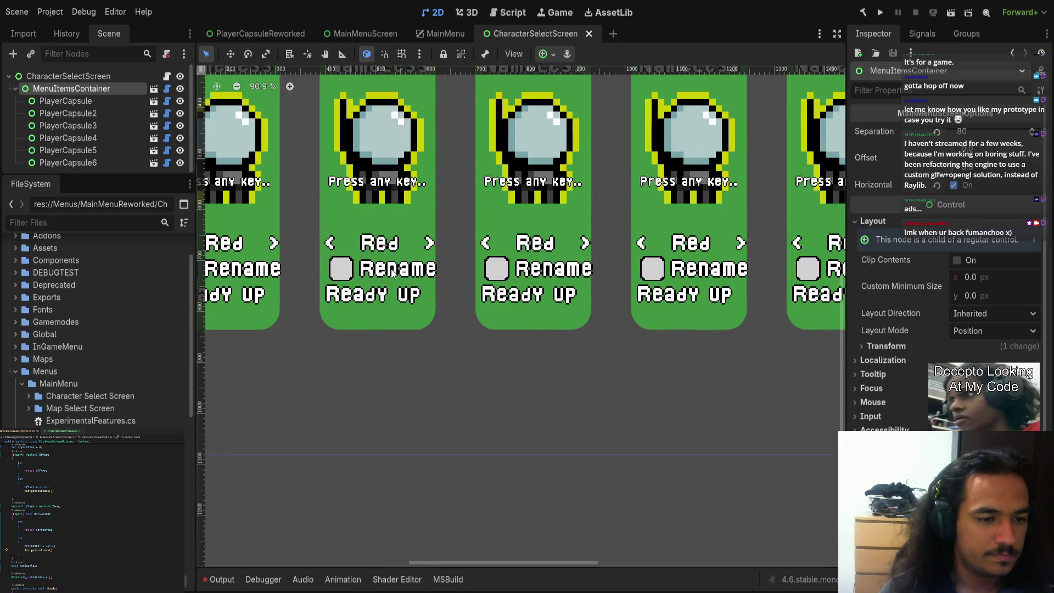
# Open the PlayerCapsuleReworked scene and select its textOptions node and Red label
pyautogui.click(368, 278)
pyautogui.click(101, 103)
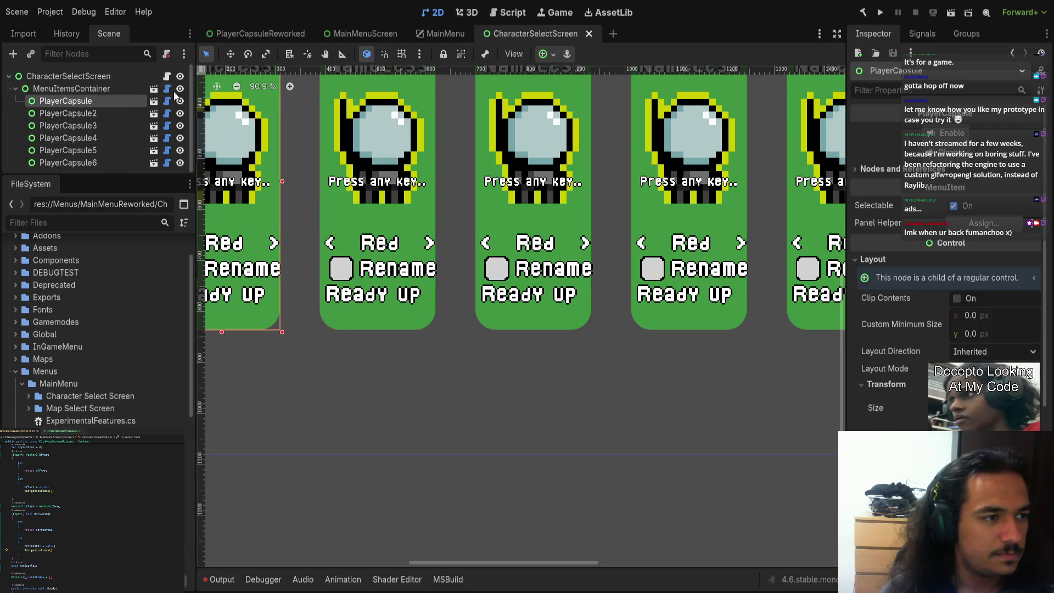
pyautogui.click(153, 101)
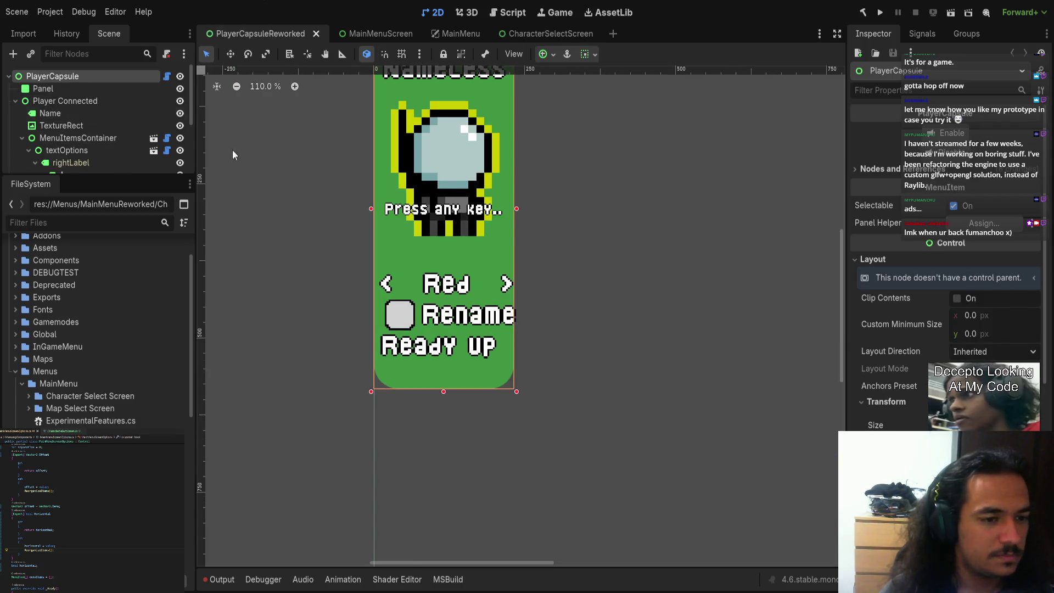
pyautogui.scroll(-1, 69, 143)
pyautogui.click(62, 139)
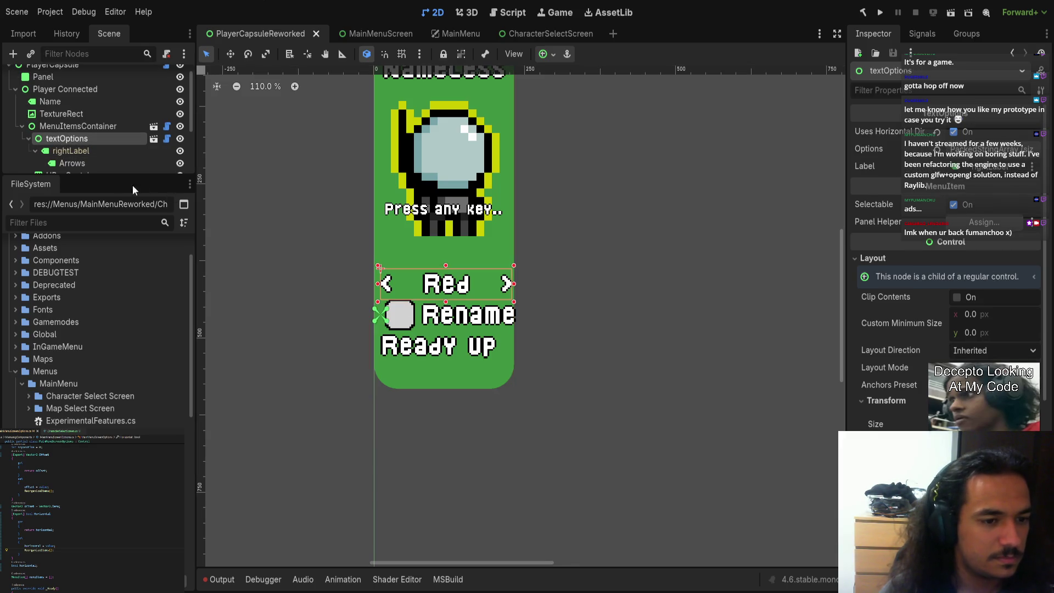
pyautogui.click(77, 148)
# Inspect the Rename row and Ready up label, then save PlayerCapsuleReworked
pyautogui.scroll(-2, 78, 165)
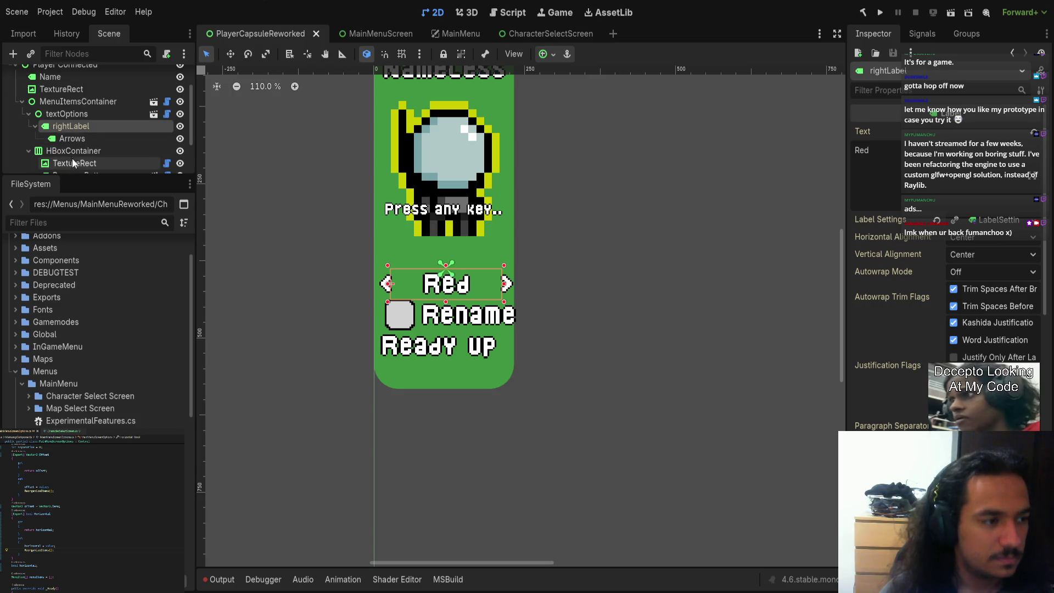
pyautogui.click(74, 151)
pyautogui.scroll(6, 456, 307)
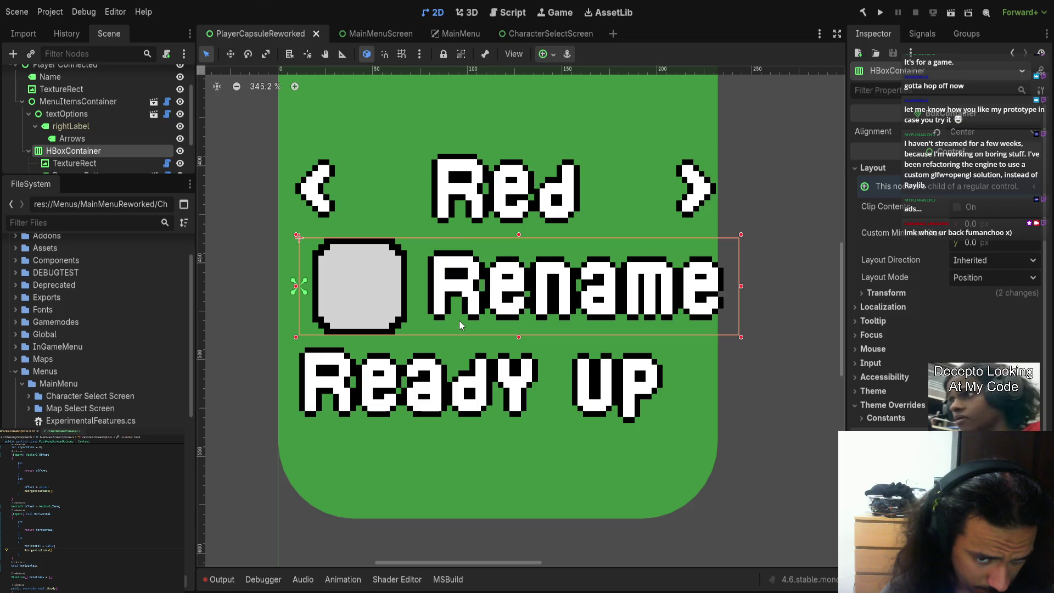
pyautogui.click(438, 375)
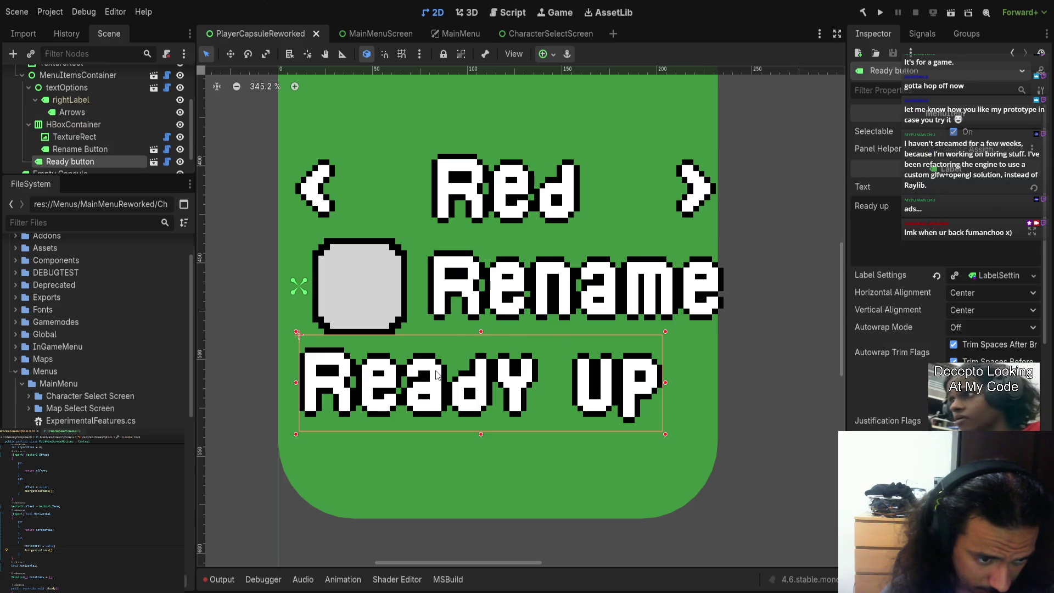
pyautogui.hotkey('ctrl', 's')
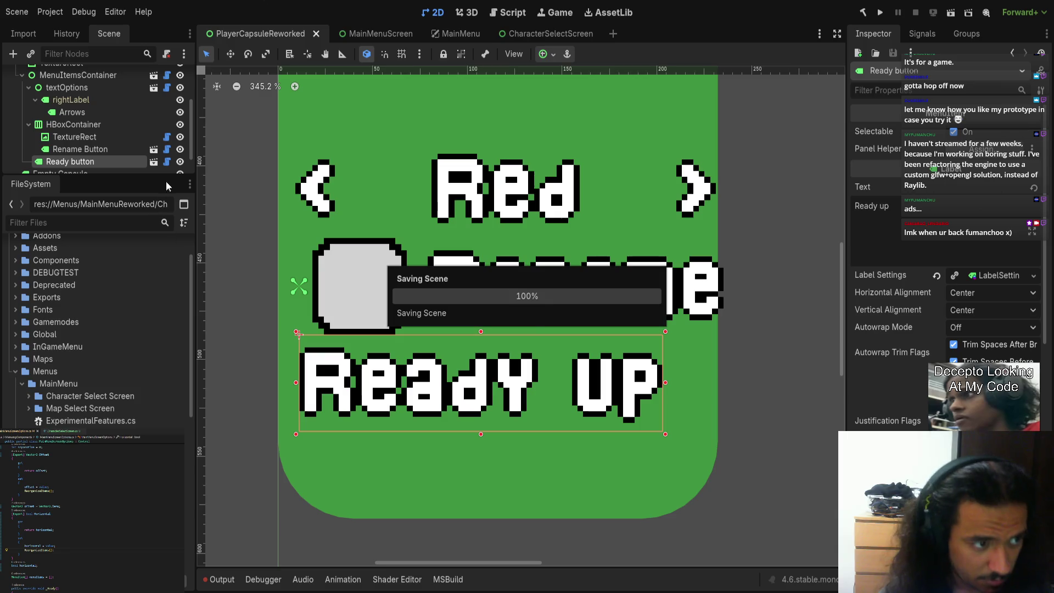
# Open the Ready button's script, then enlarge and clear the output log
pyautogui.click(166, 162)
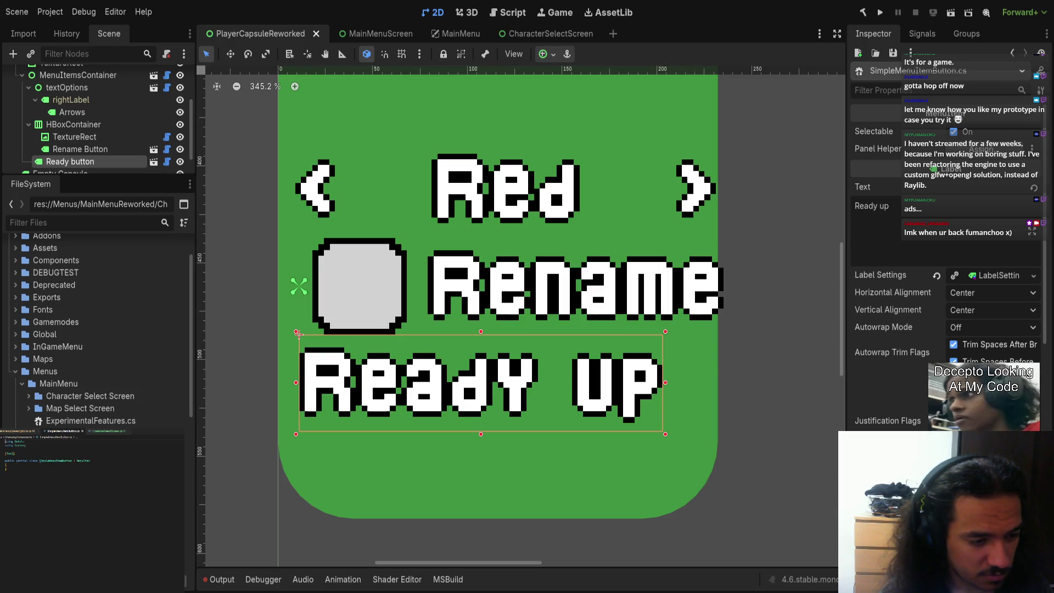
pyautogui.click(222, 580)
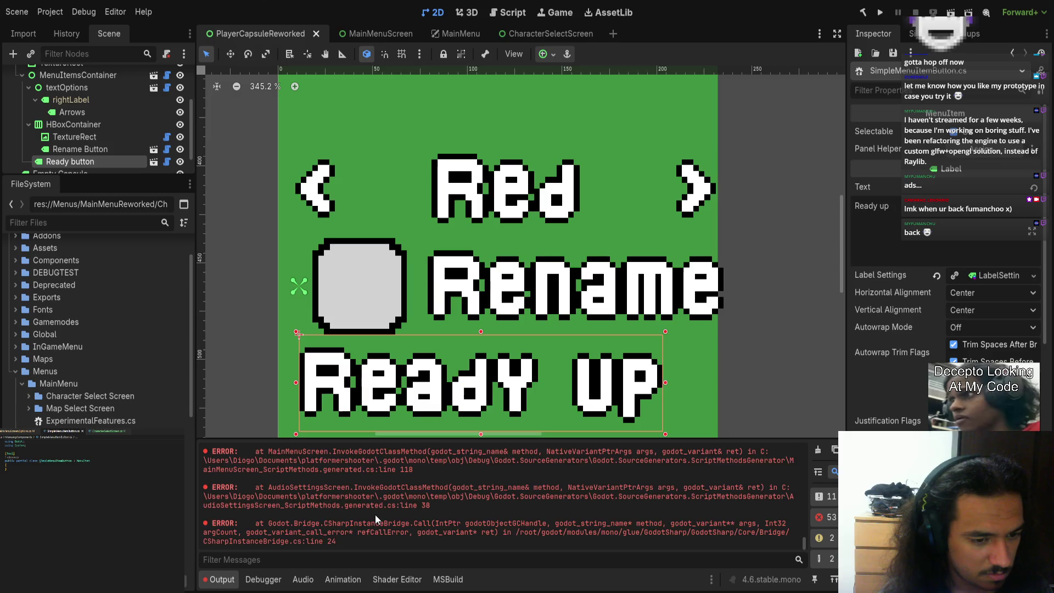
pyautogui.moveTo(480, 437); pyautogui.dragTo(445, 117)
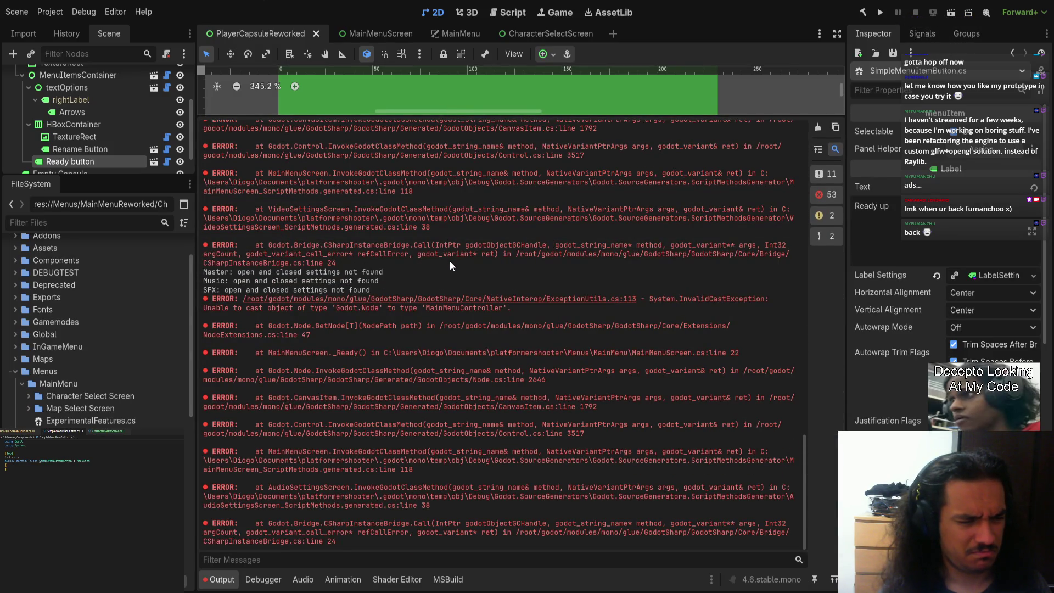
pyautogui.click(819, 127)
pyautogui.scroll(2, 66, 122)
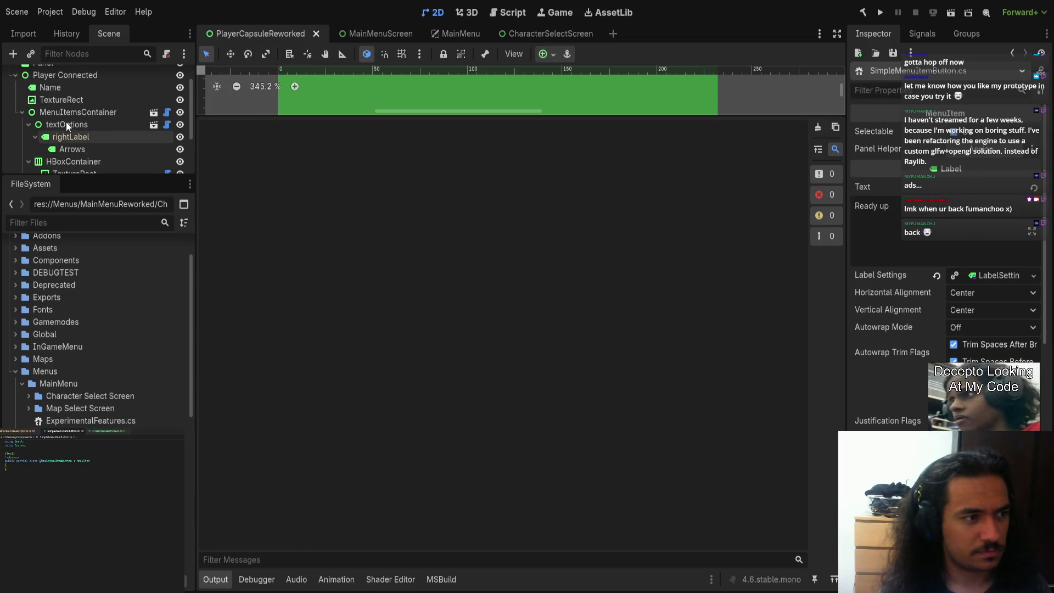
# Toggle MenuItemsContainer's Horizontal option on and off to compare the item layouts
pyautogui.click(53, 114)
pyautogui.click(956, 185)
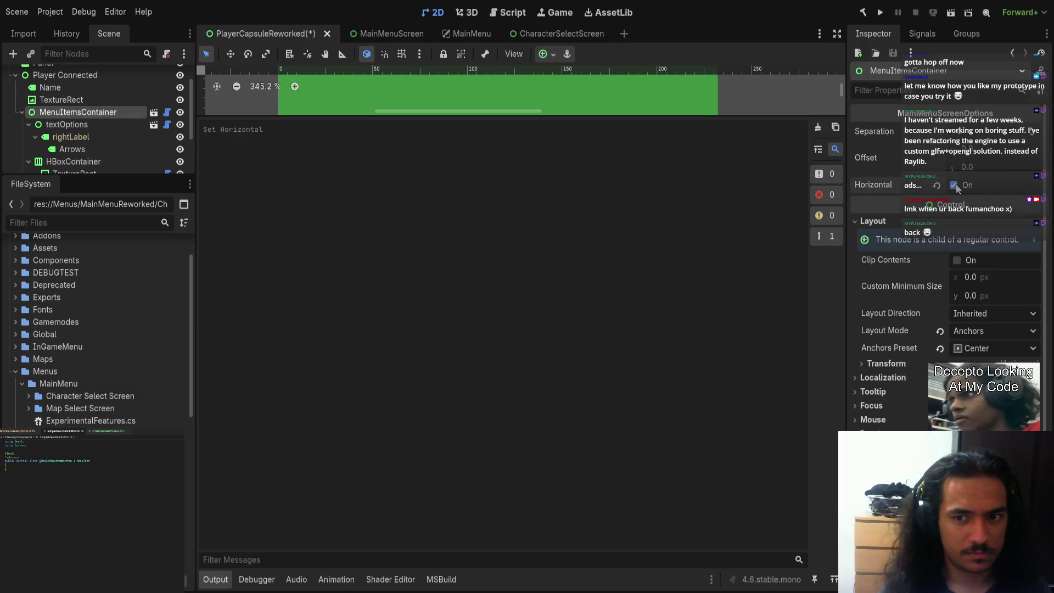
pyautogui.click(955, 184)
pyautogui.moveTo(494, 116); pyautogui.dragTo(486, 439)
pyautogui.click(955, 185)
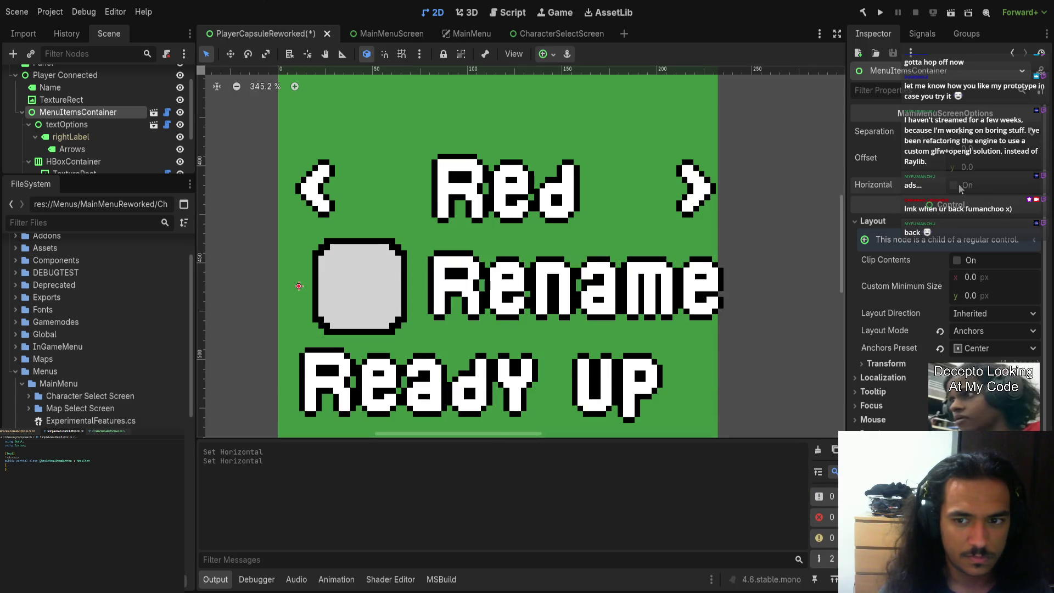
pyautogui.click(954, 187)
pyautogui.click(80, 161)
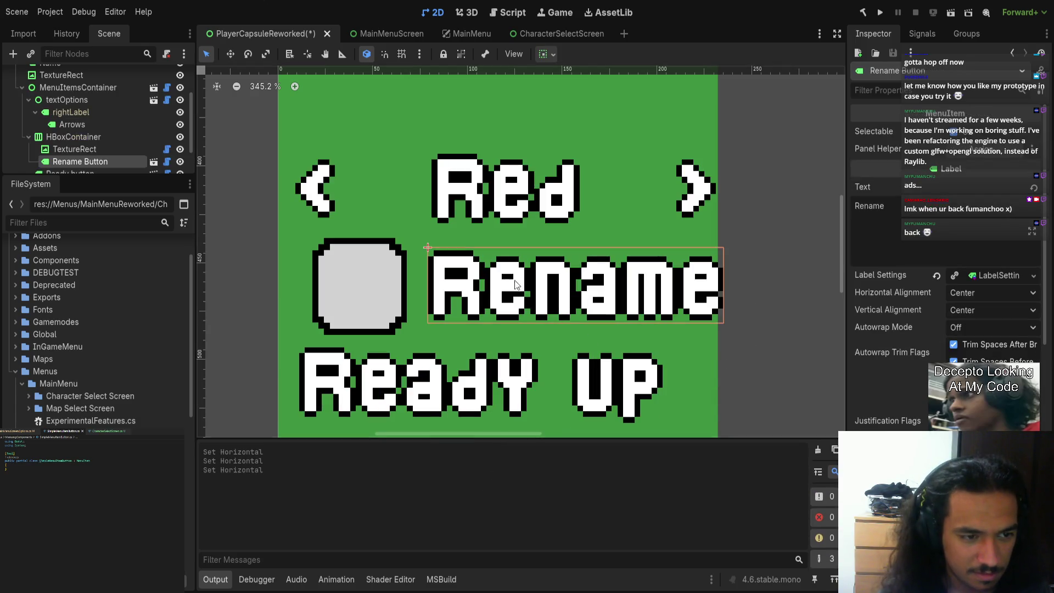
pyautogui.click(77, 137)
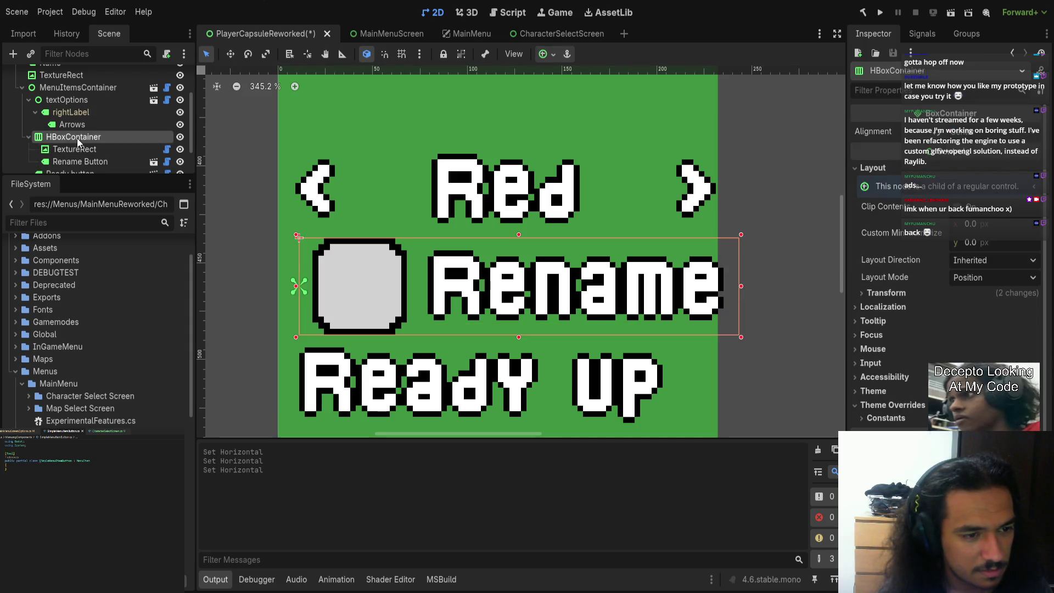
pyautogui.click(81, 89)
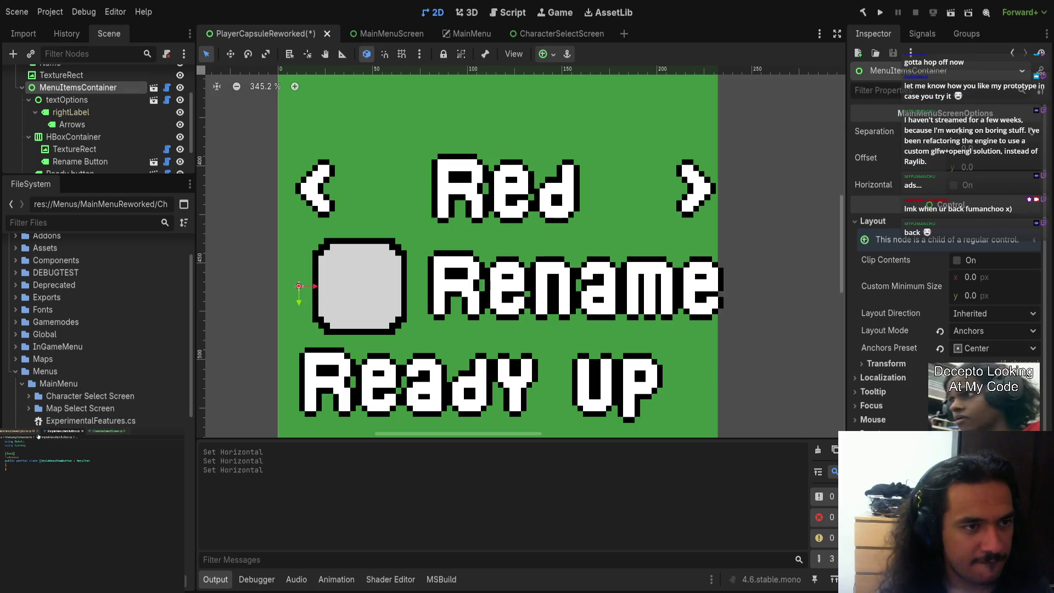
# Find the menuItem.Position line and its Size term in MainMenuScreenOptions.cs
pyautogui.click(82, 431)
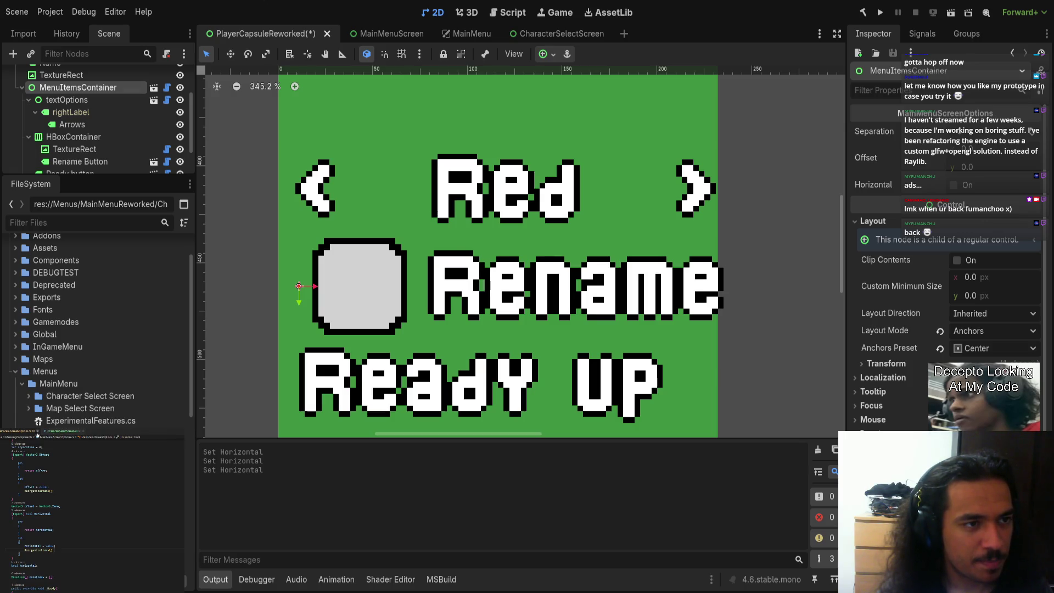
pyautogui.scroll(-10, 93, 511)
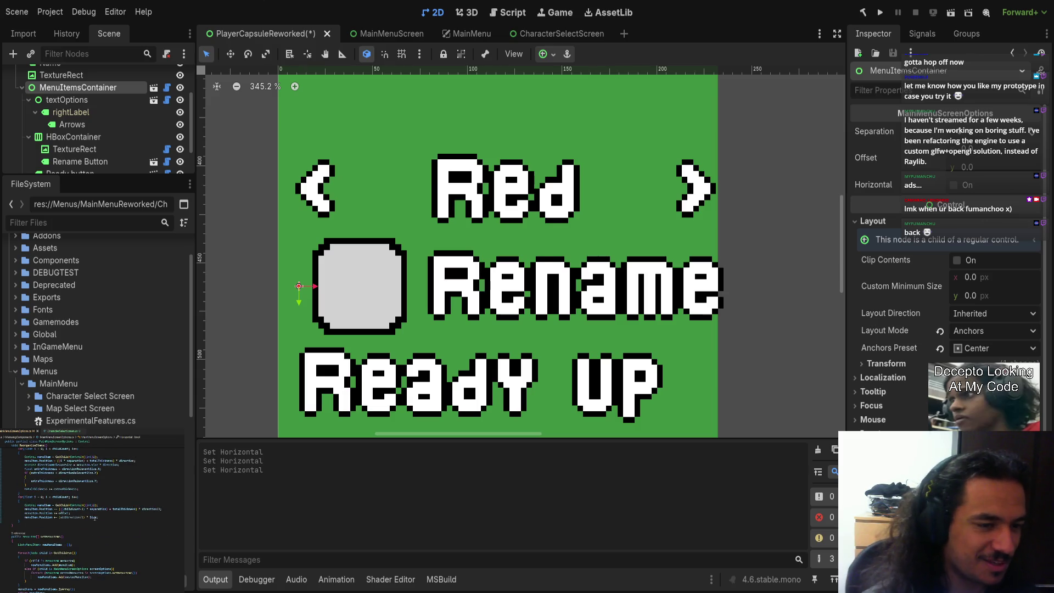
pyautogui.click(41, 517)
pyautogui.click(94, 517)
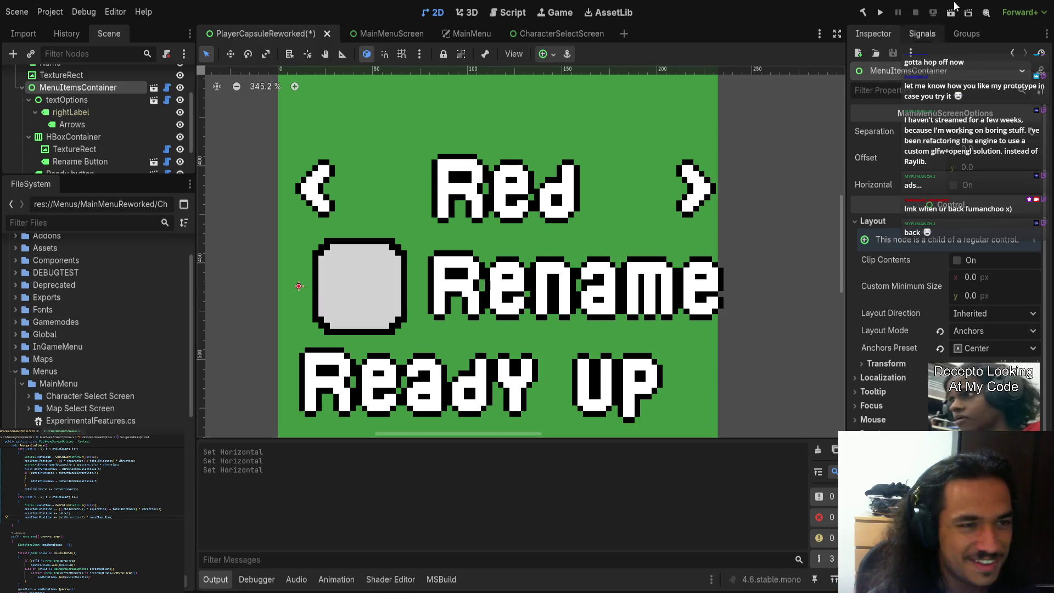
# Rebuild the C# project, re-apply the Horizontal layout and frame the menu container
pyautogui.click(881, 13)
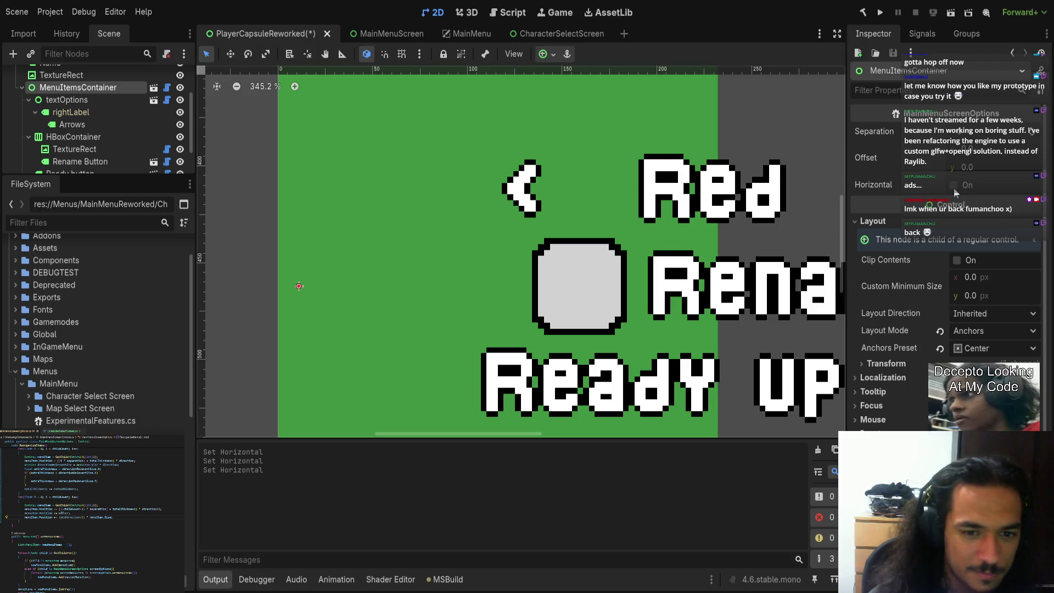
pyautogui.click(954, 188)
pyautogui.press('f')
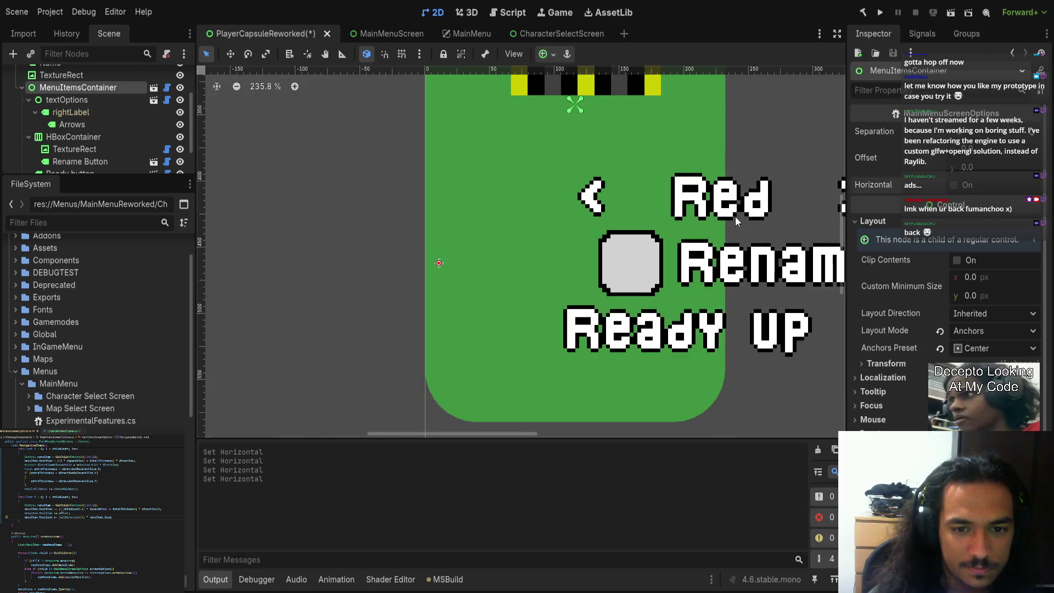
pyautogui.press('f')
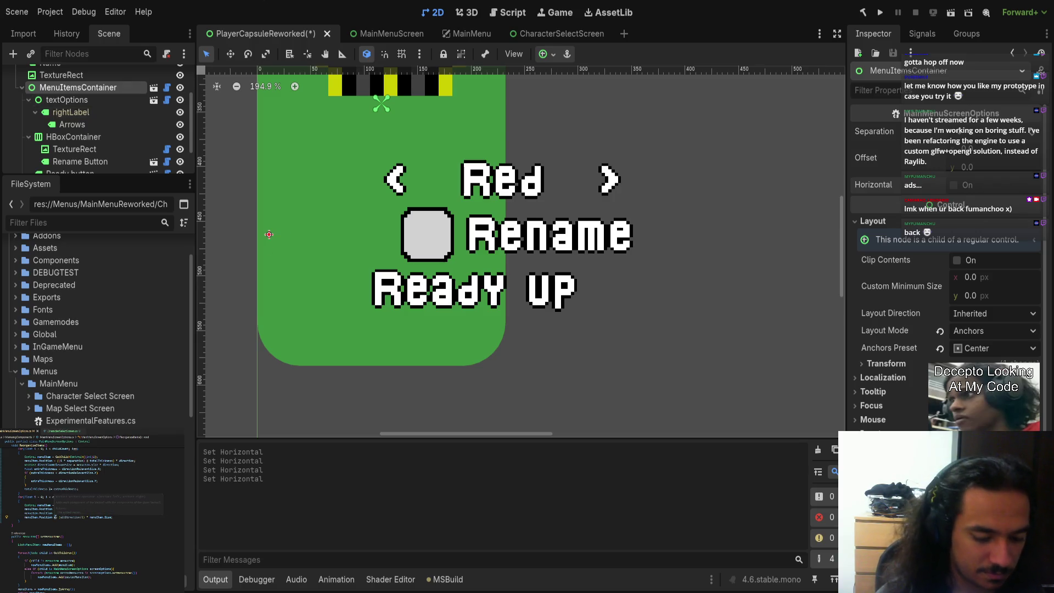
# Rebuild again and save the PlayerCapsuleReworked scene
pyautogui.click(860, 13)
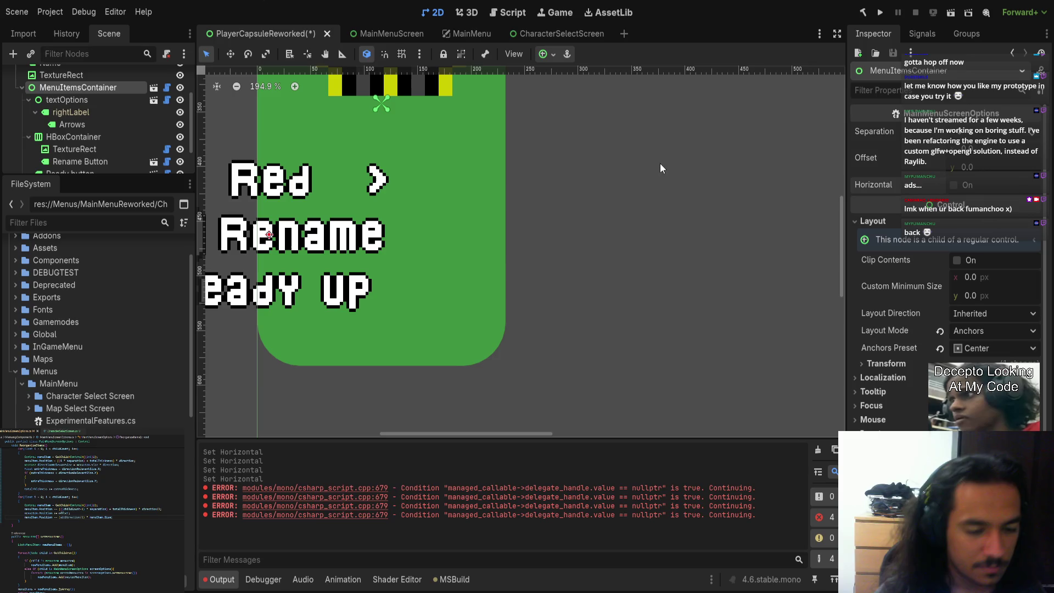
pyautogui.hotkey('ctrl', 's')
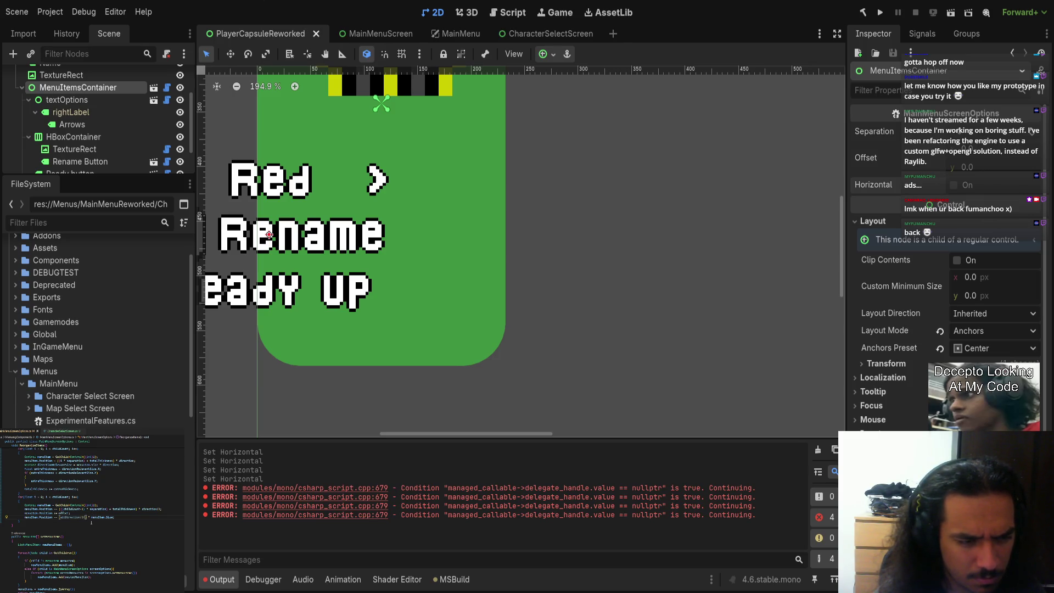
pyautogui.scroll(-4, 484, 256)
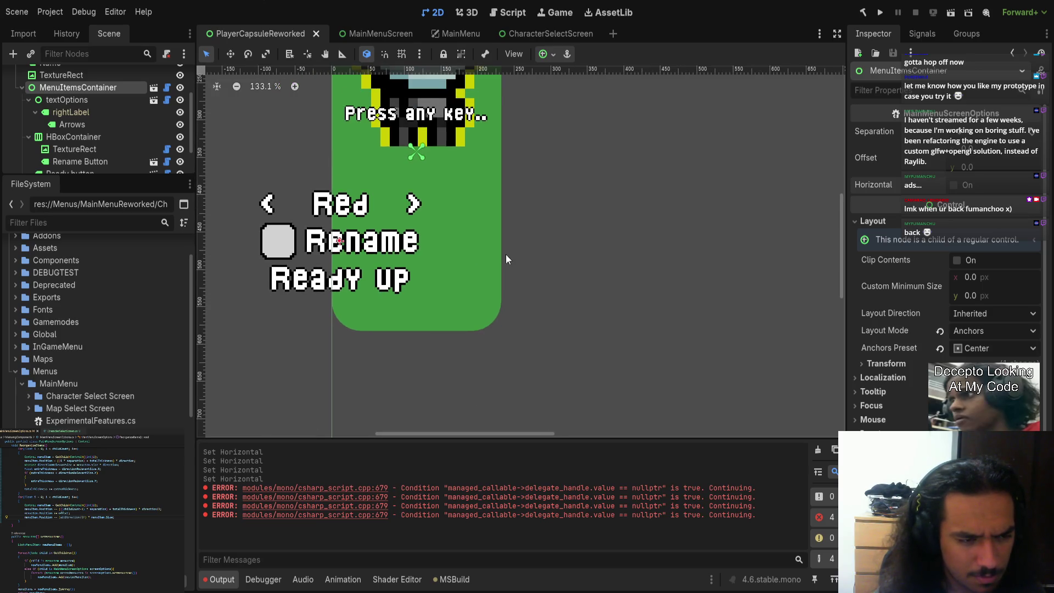
pyautogui.click(379, 241)
pyautogui.click(366, 206)
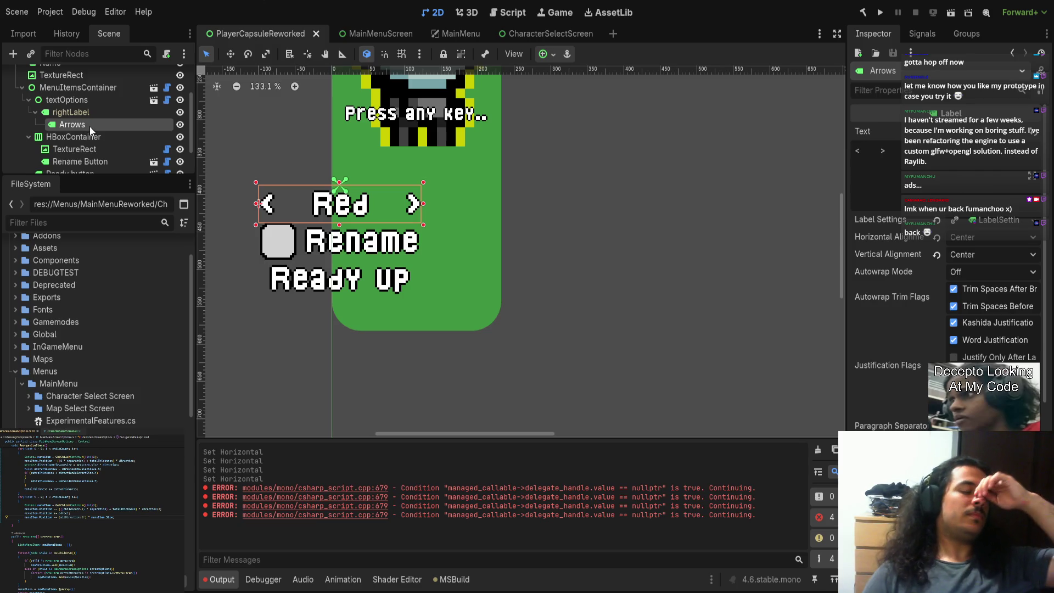
pyautogui.click(352, 242)
pyautogui.click(330, 279)
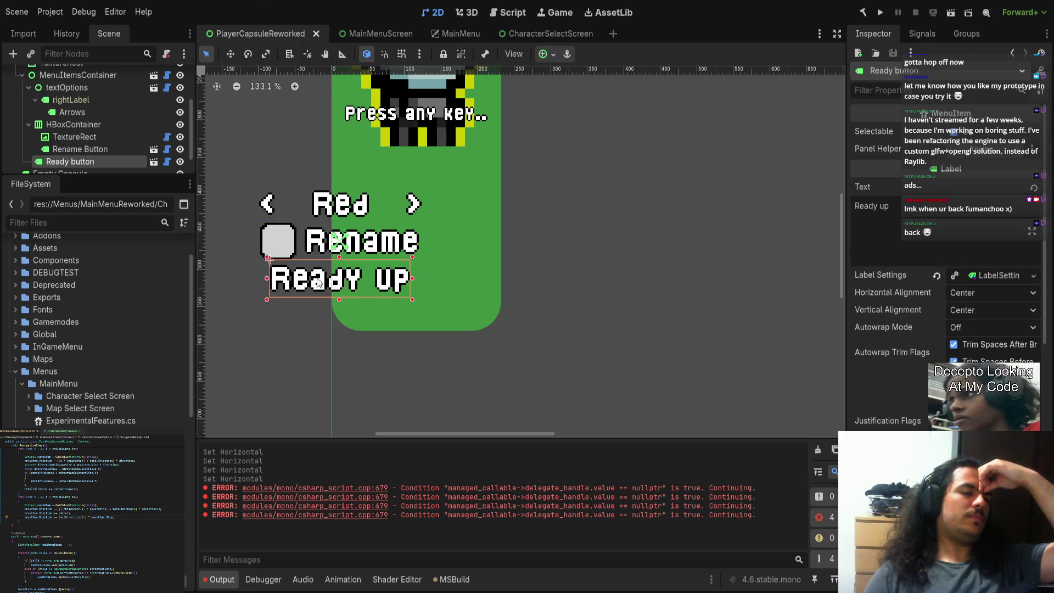
pyautogui.click(274, 330)
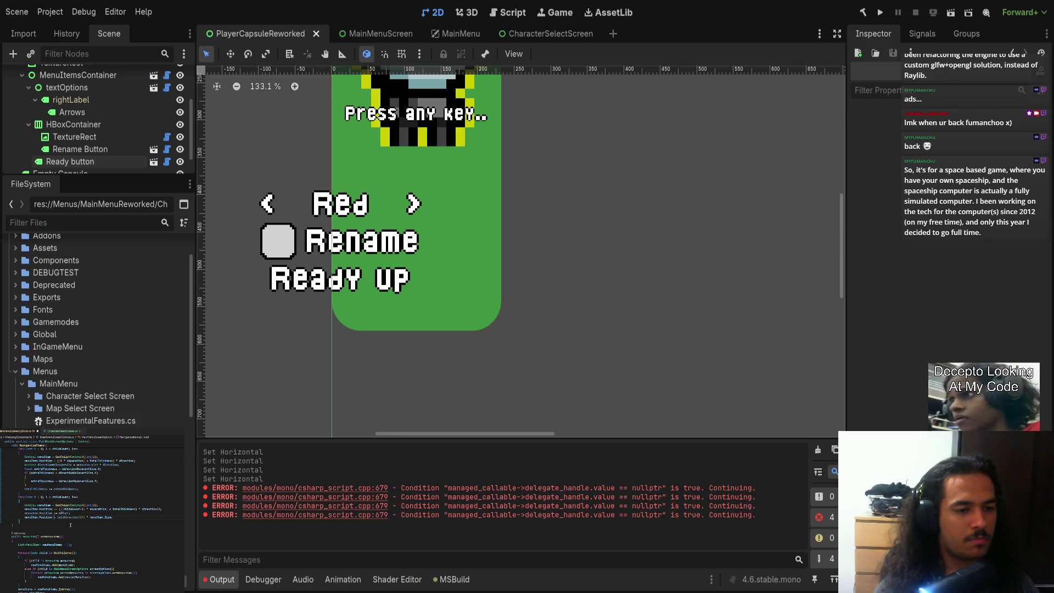
pyautogui.write('.Y')
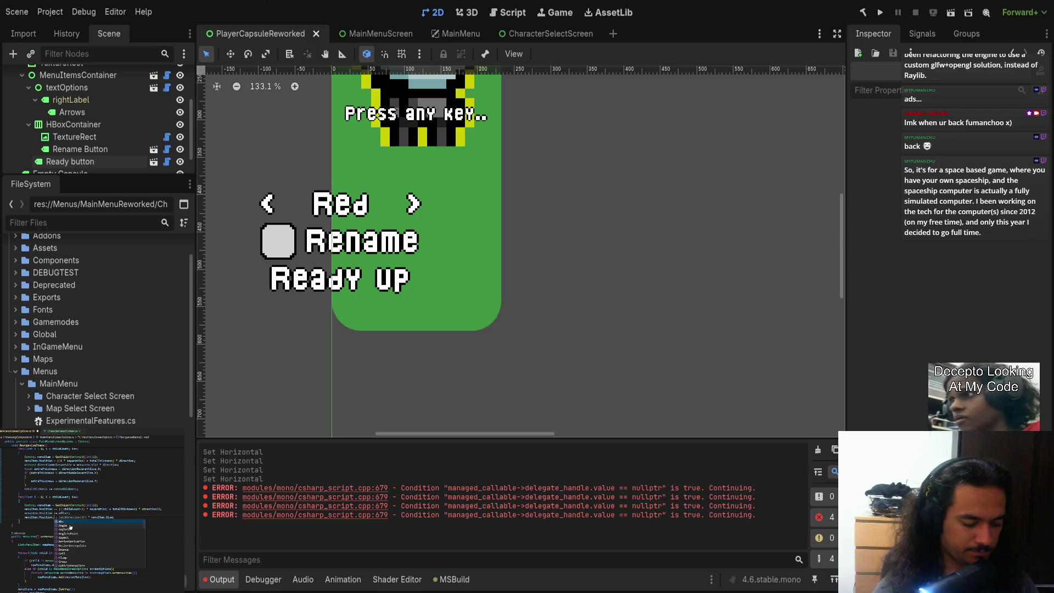
pyautogui.press('Escape')
pyautogui.press('Home')
pyautogui.press('Return')
pyautogui.write('if horizontal')
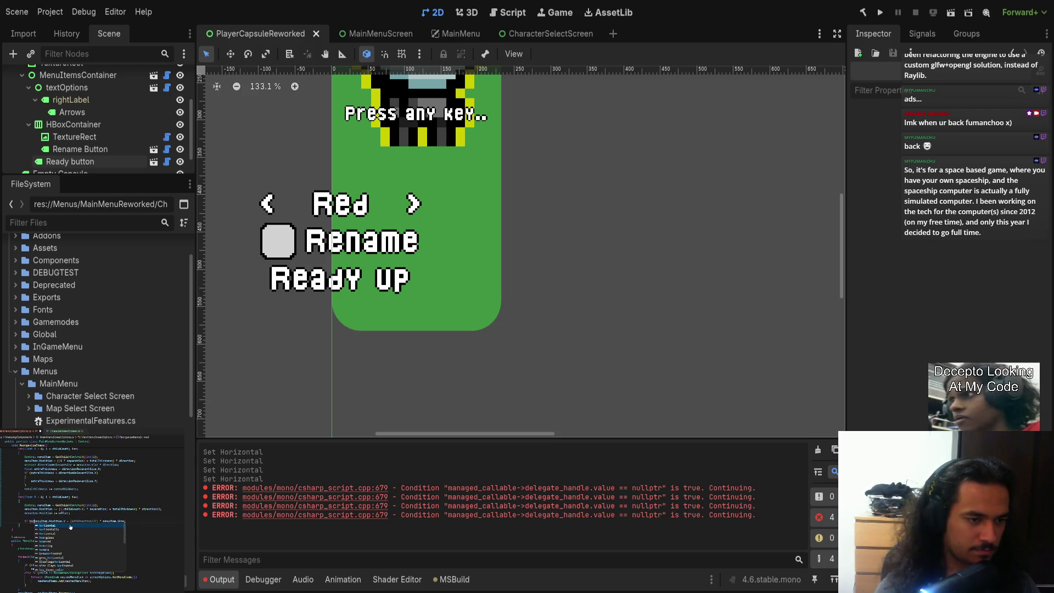
pyautogui.hotkey('ctrl', 'shift', 'Left')
pyautogui.write('(')
pyautogui.press('Return')
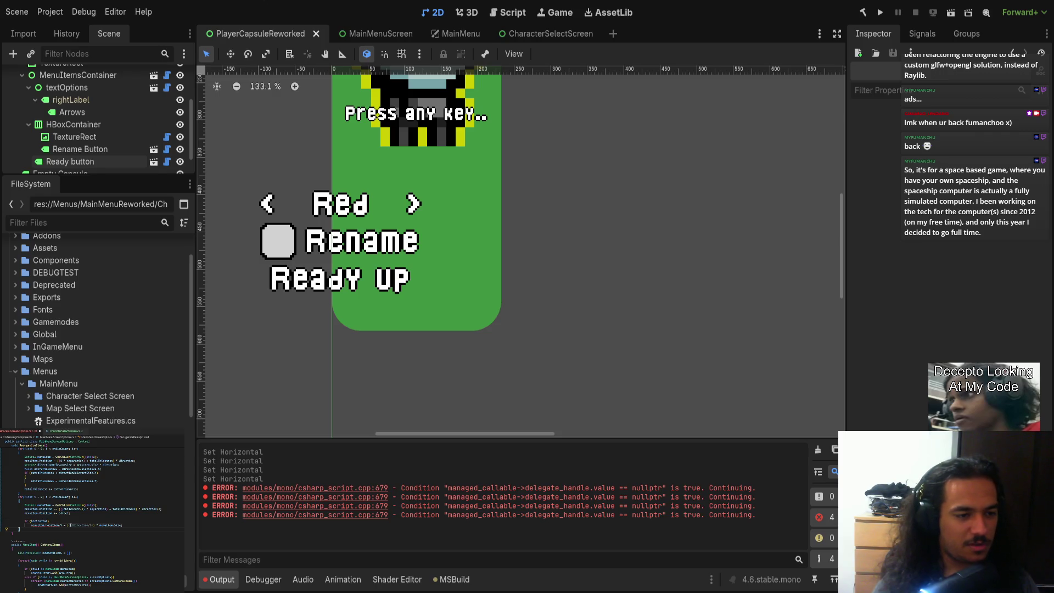
pyautogui.press('Return')
pyautogui.write('}')
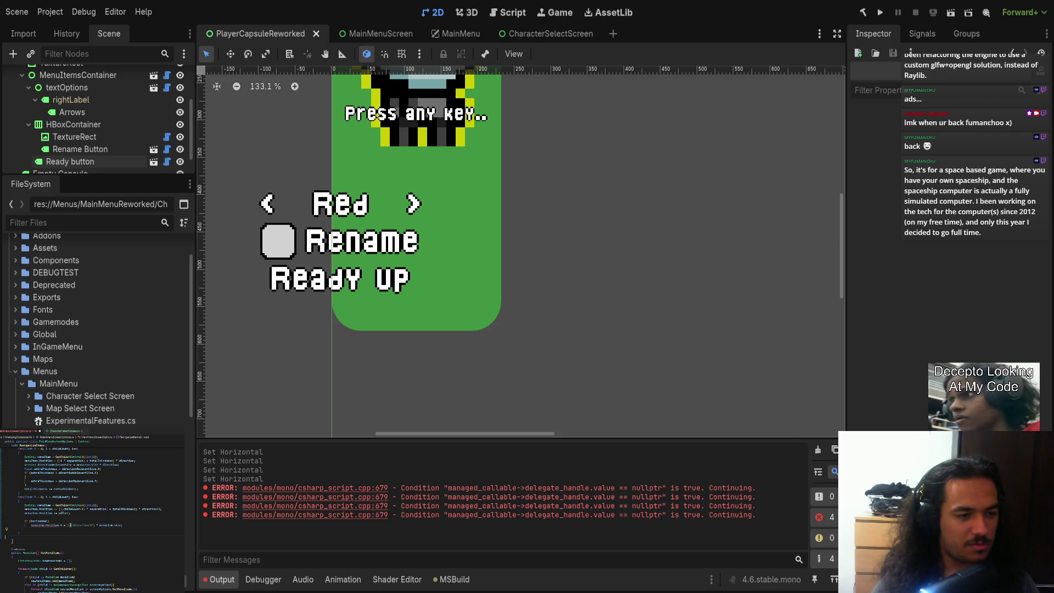
pyautogui.write('else')
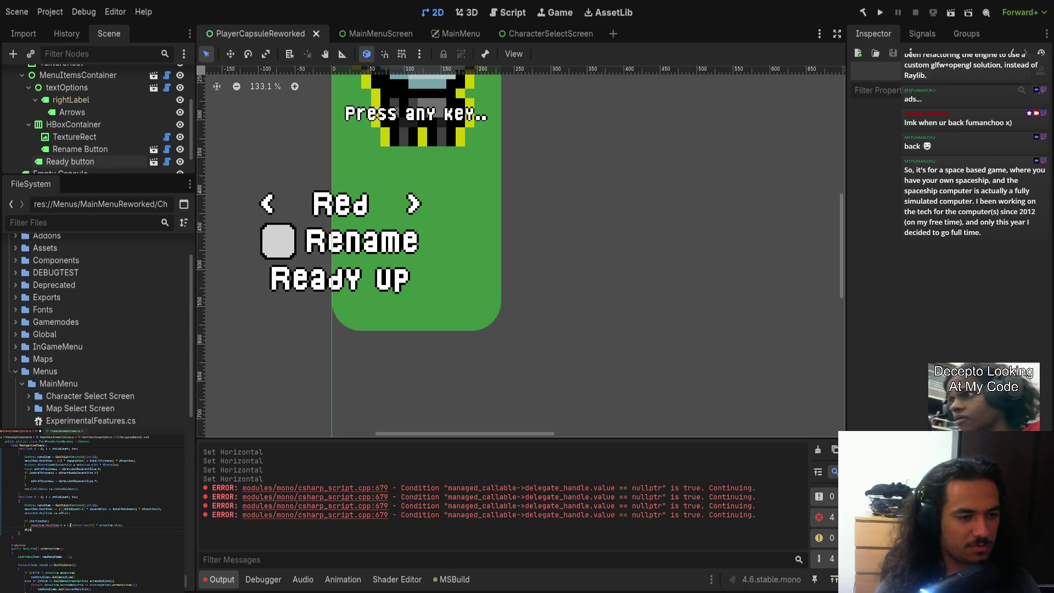
pyautogui.press('Escape')
pyautogui.press('Return')
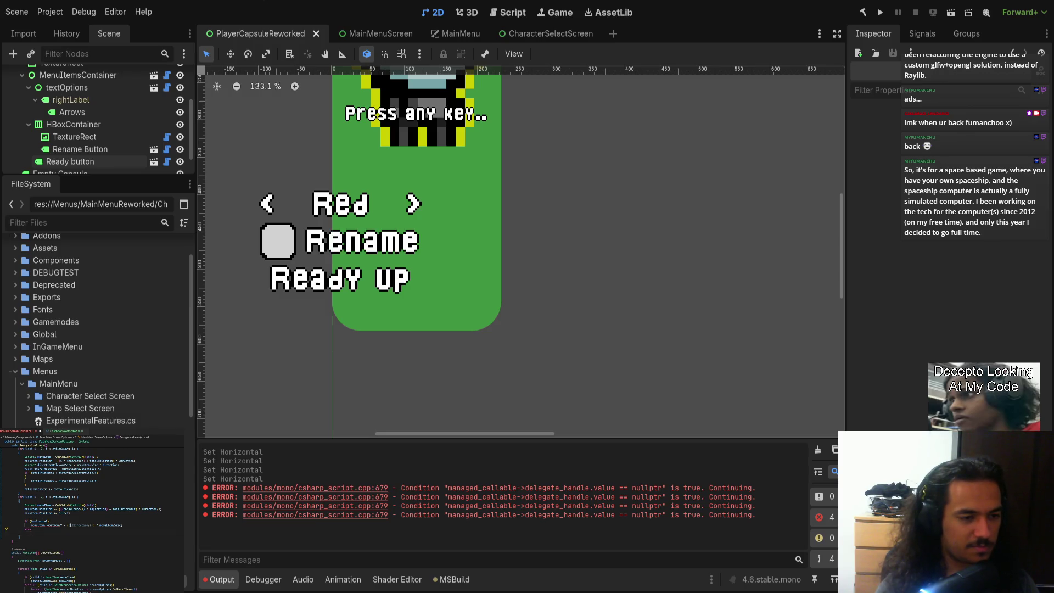
pyautogui.moveTo(32, 525); pyautogui.dragTo(122, 525)
pyautogui.hotkey('ctrl', 'c')
pyautogui.click(31, 533)
pyautogui.hotkey('ctrl', 'v')
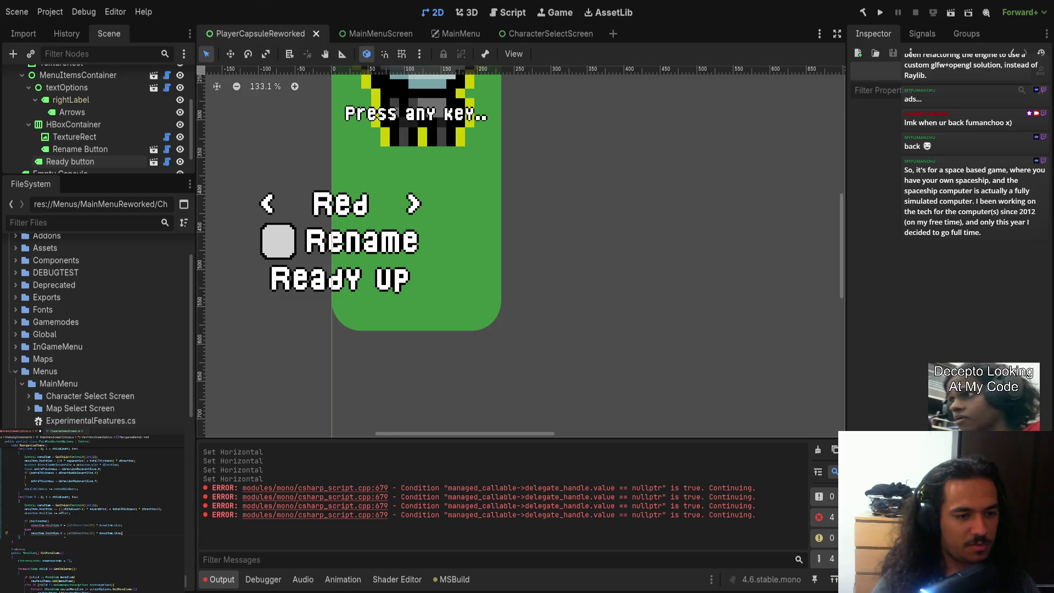
pyautogui.doubleClick(60, 533)
pyautogui.write('X')
pyautogui.doubleClick(77, 532)
pyautogui.press('BackSpace')
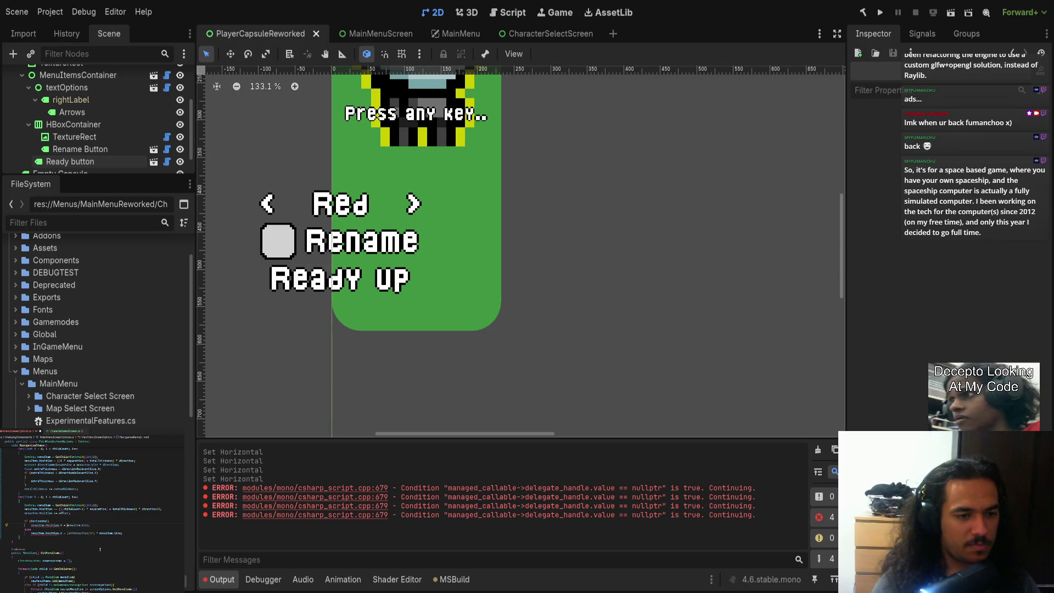
pyautogui.moveTo(67, 532); pyautogui.dragTo(95, 532)
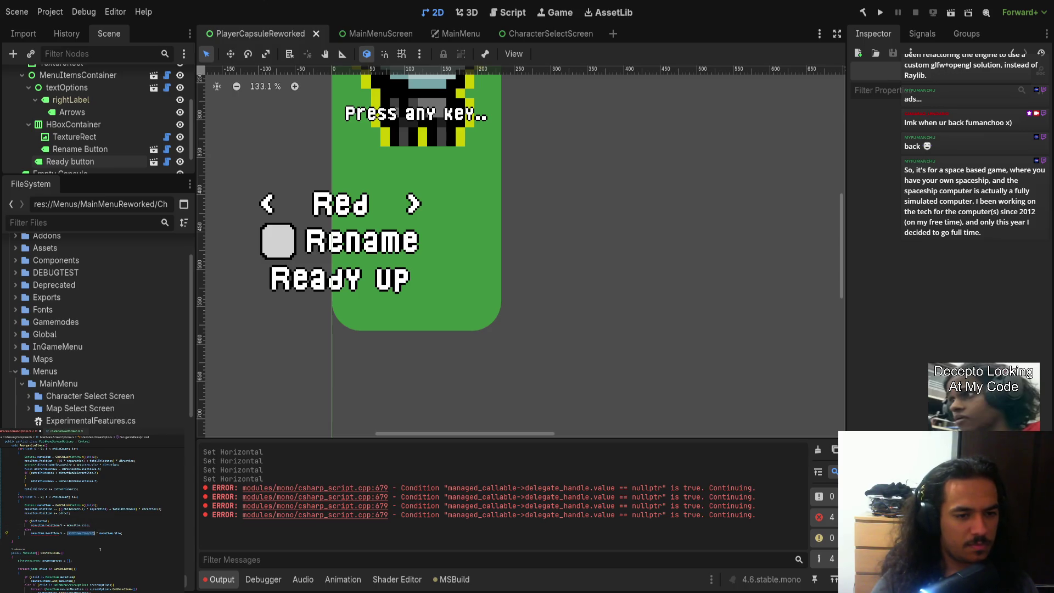
pyautogui.press('BackSpace')
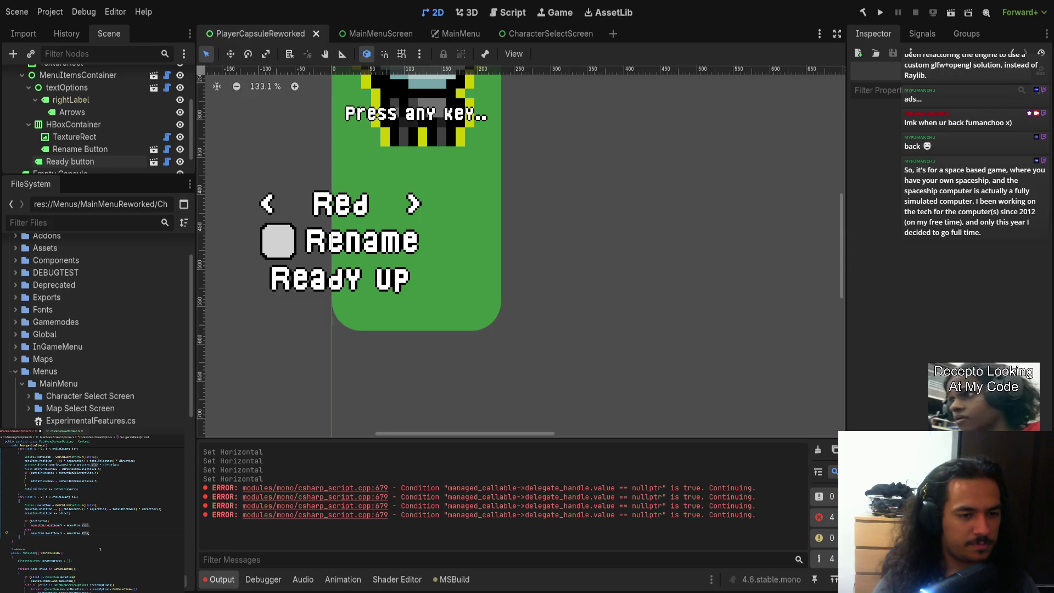
pyautogui.press('Up')
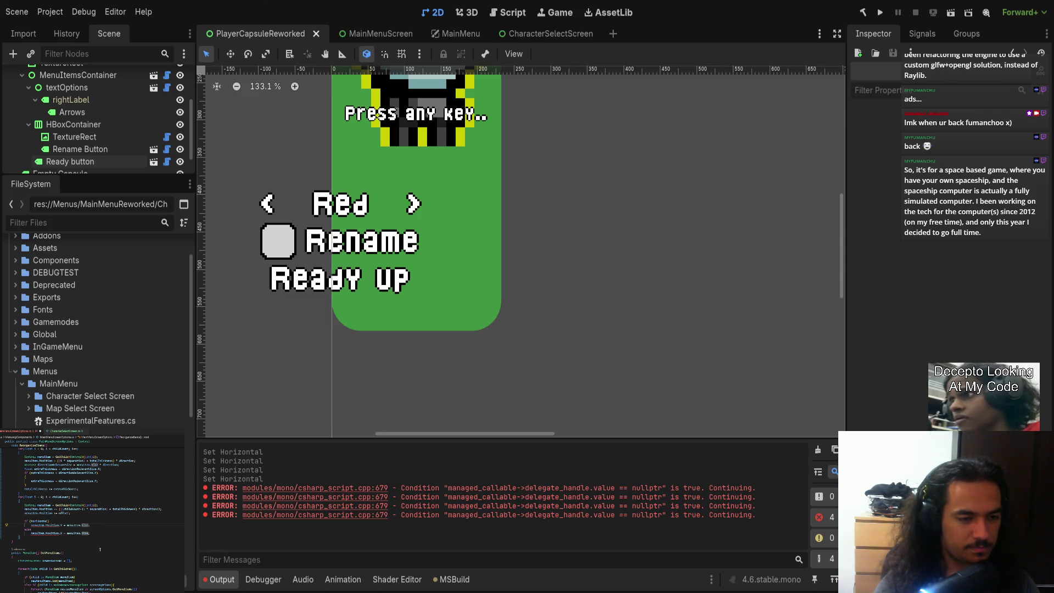
pyautogui.write('.Y')
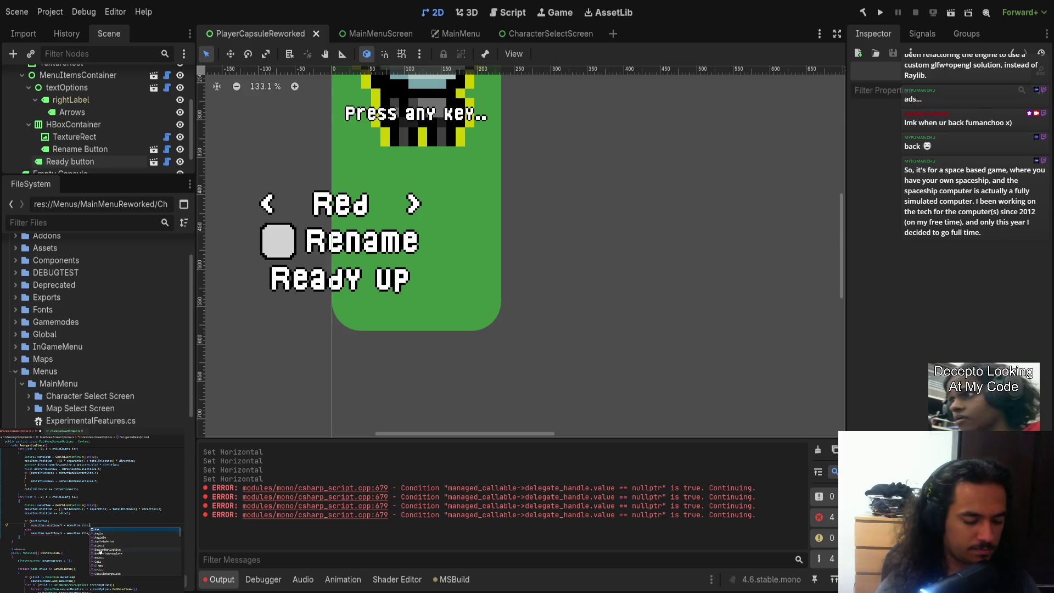
pyautogui.write('Y/2')
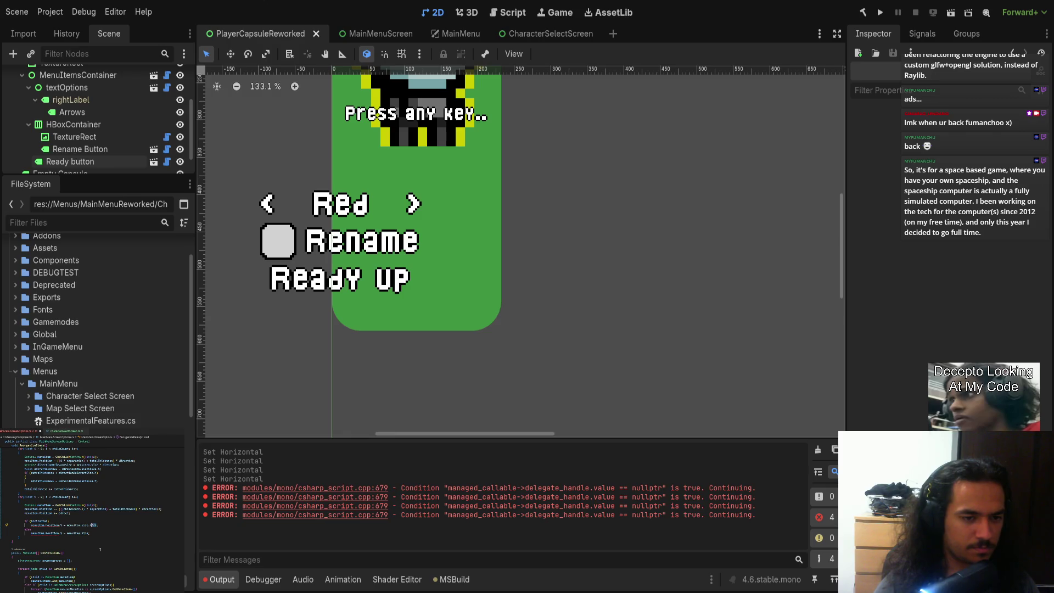
pyautogui.press('Down')
pyautogui.press('Down')
pyautogui.write('.X/2')
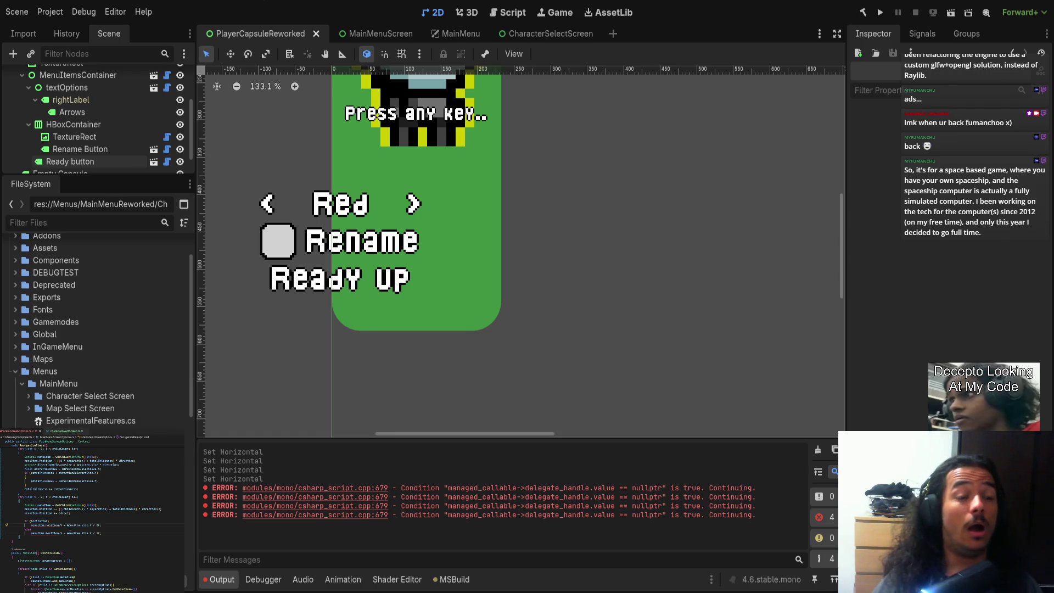
pyautogui.moveTo(32, 525); pyautogui.dragTo(59, 525)
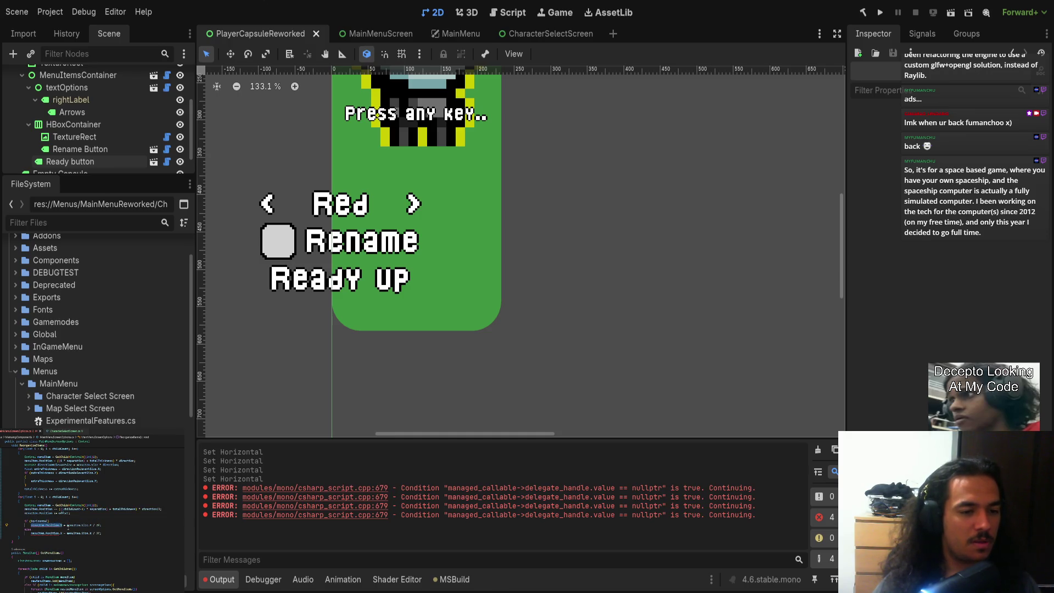
pyautogui.click(63, 525)
pyautogui.doubleClick(70, 525)
pyautogui.write('new Vector2(')
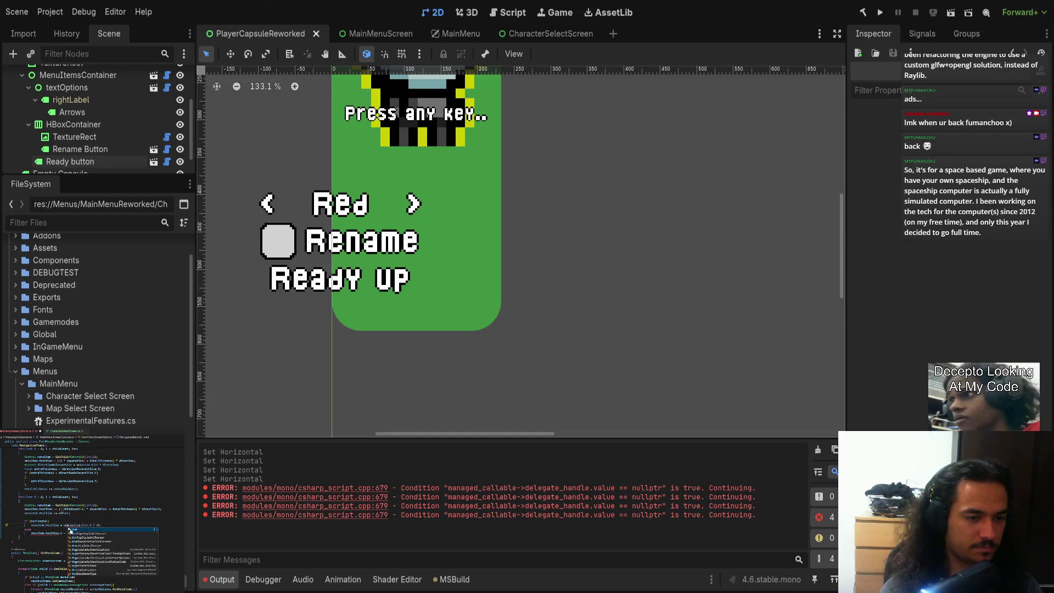
pyautogui.write(', 0)')
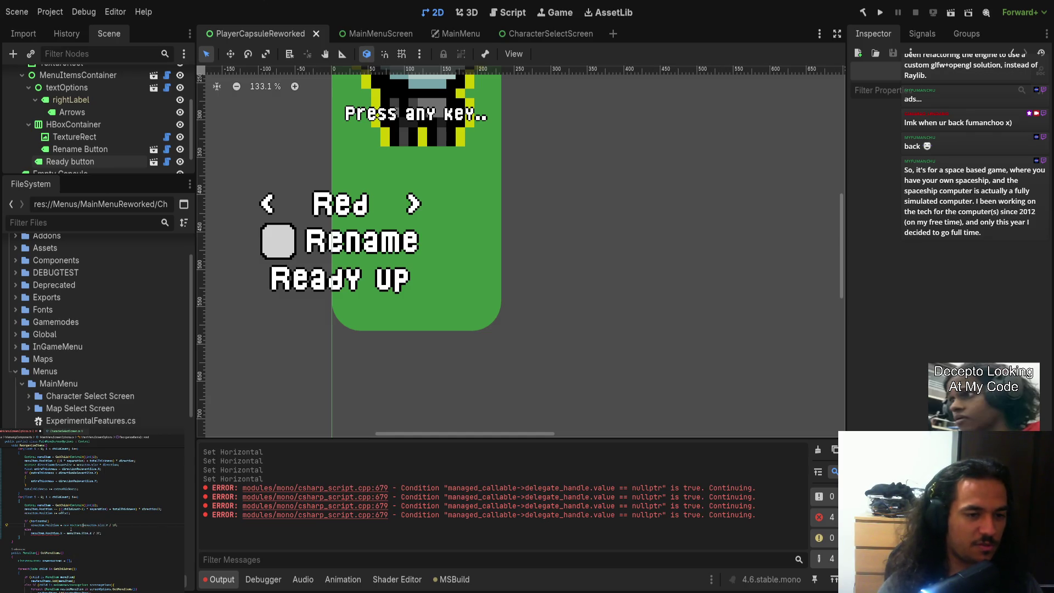
pyautogui.hotkey('ctrl', 'shift', 'Right')
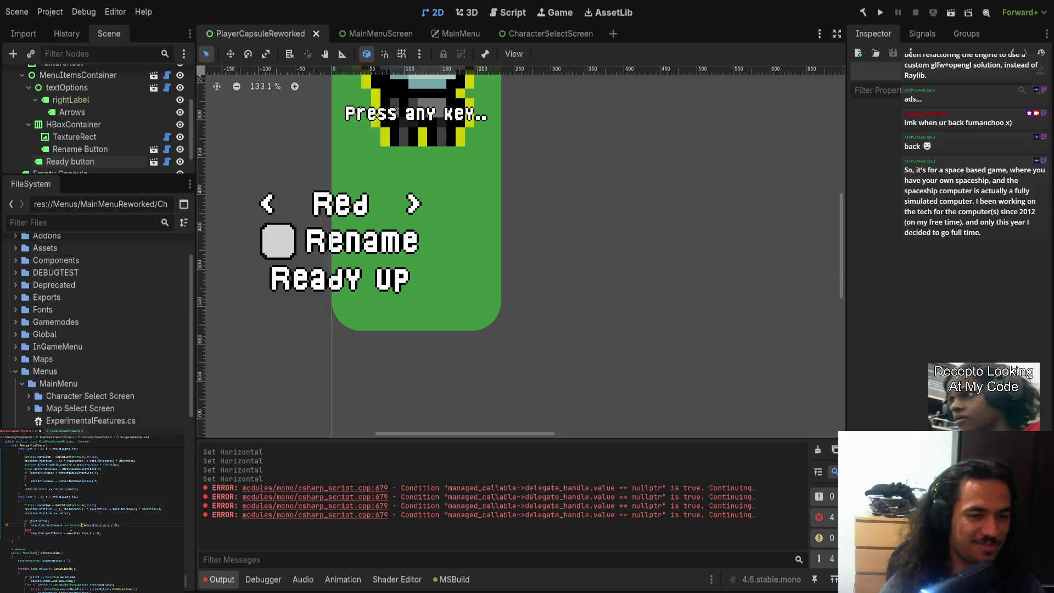
pyautogui.press('Delete')
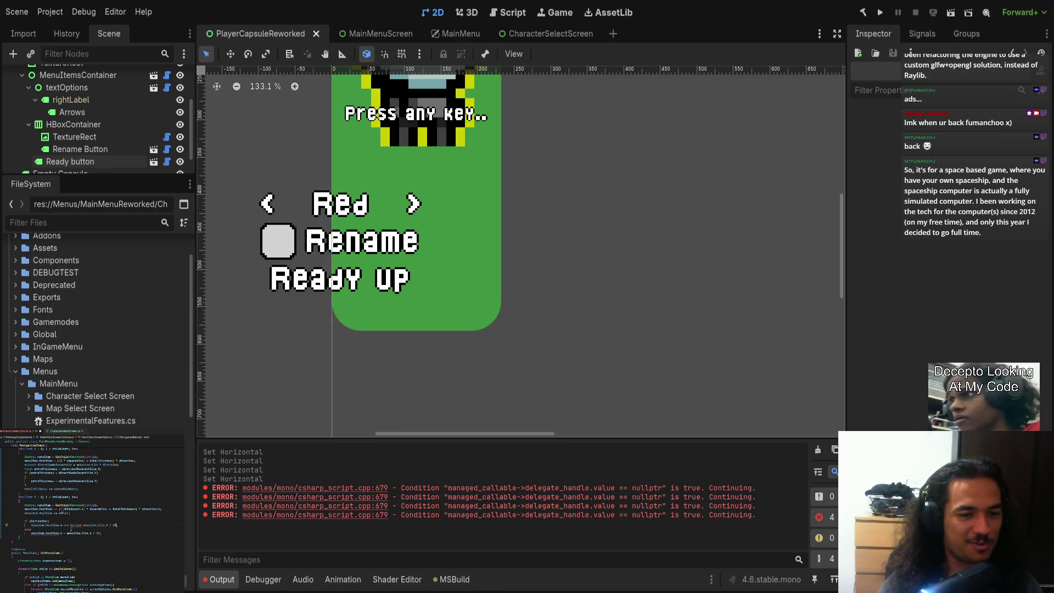
pyautogui.hotkey('ctrl', 'Left')
pyautogui.hotkey('ctrl', 'Left')
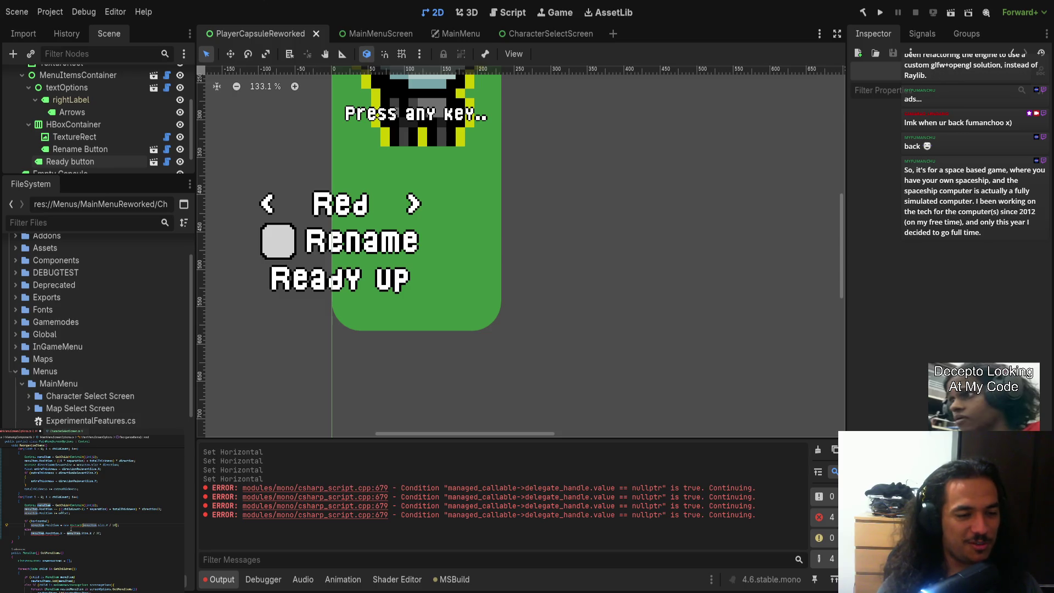
pyautogui.click(59, 534)
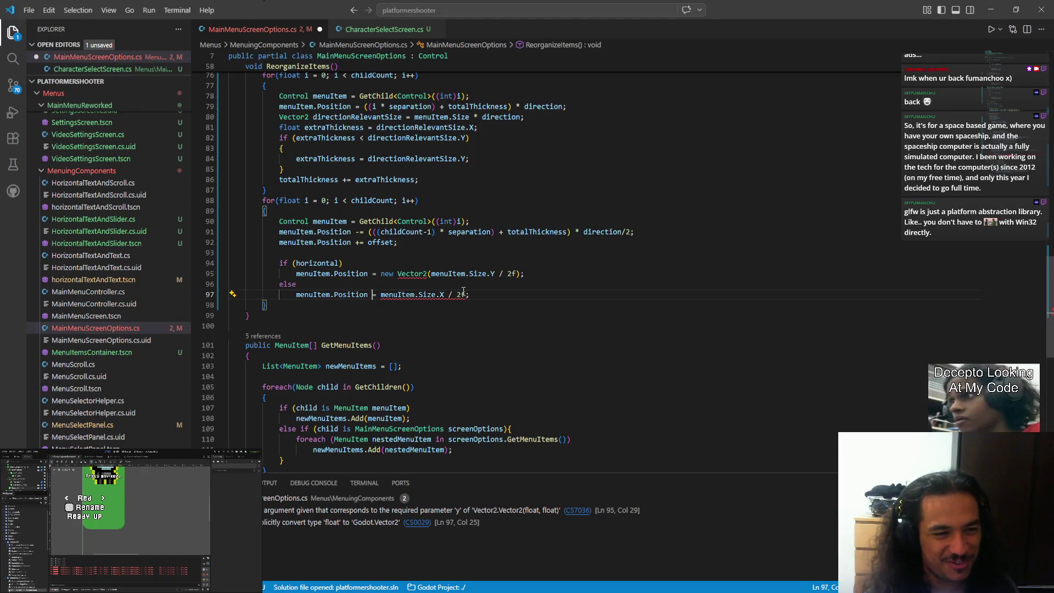
# On line 97, wrap the vertical branch's size expression in a new Vector2 constructor
pyautogui.click(380, 294)
pyautogui.write('new')
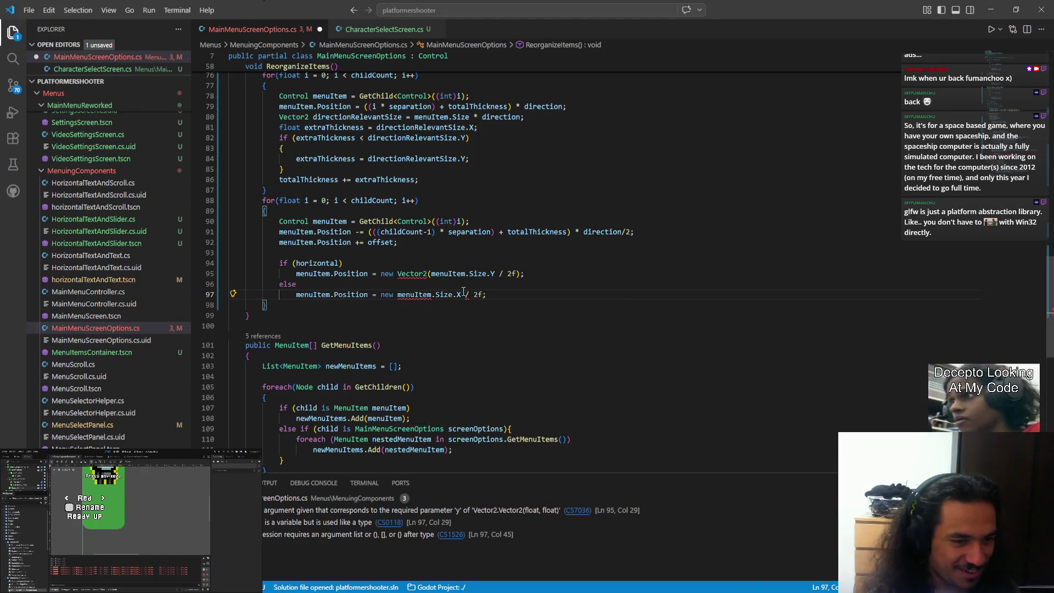
pyautogui.hotkey('ctrl', 'shift', 'Right')
pyautogui.hotkey('ctrl', 'shift', 'Right')
pyautogui.hotkey('ctrl', 'shift', 'Right')
pyautogui.write('(')
pyautogui.press('Left')
pyautogui.press('Left')
pyautogui.write('Vector2')
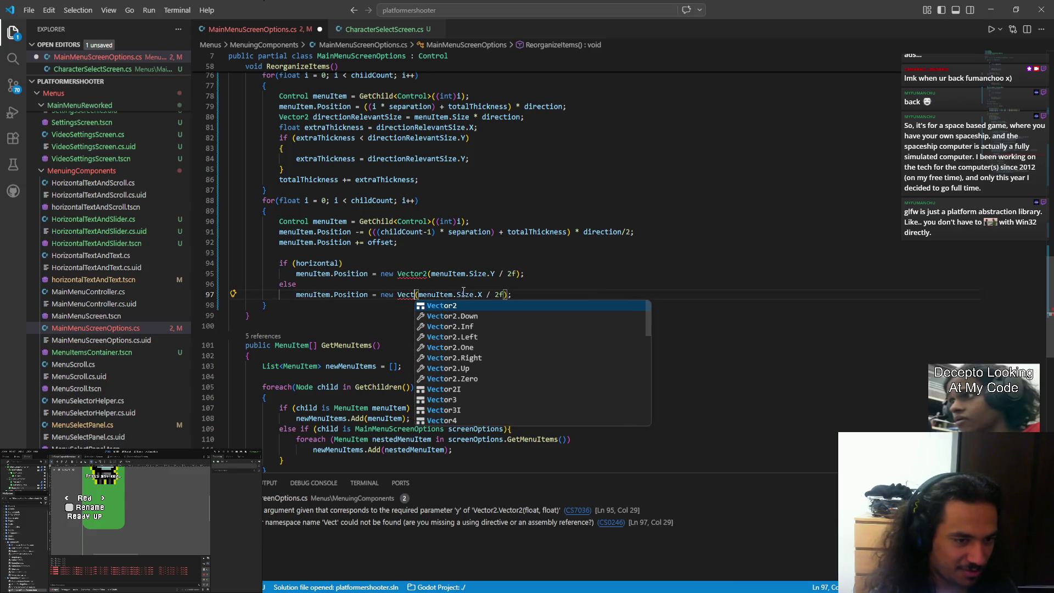
pyautogui.press('Escape')
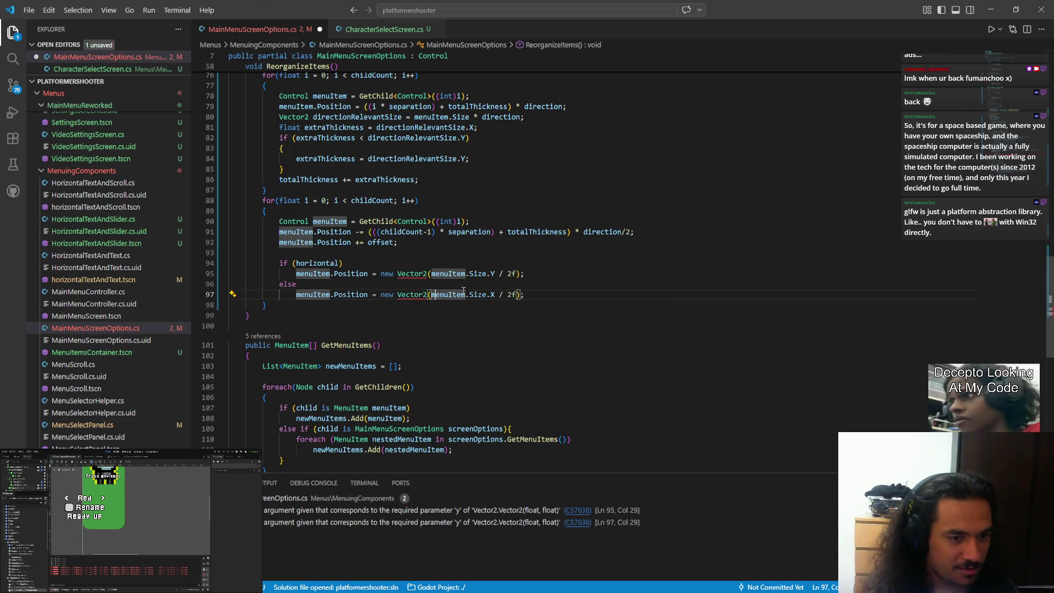
pyautogui.hotkey('ctrl', 'Right')
pyautogui.hotkey('ctrl', 'Right')
pyautogui.hotkey('ctrl', 'Right')
pyautogui.press('Right')
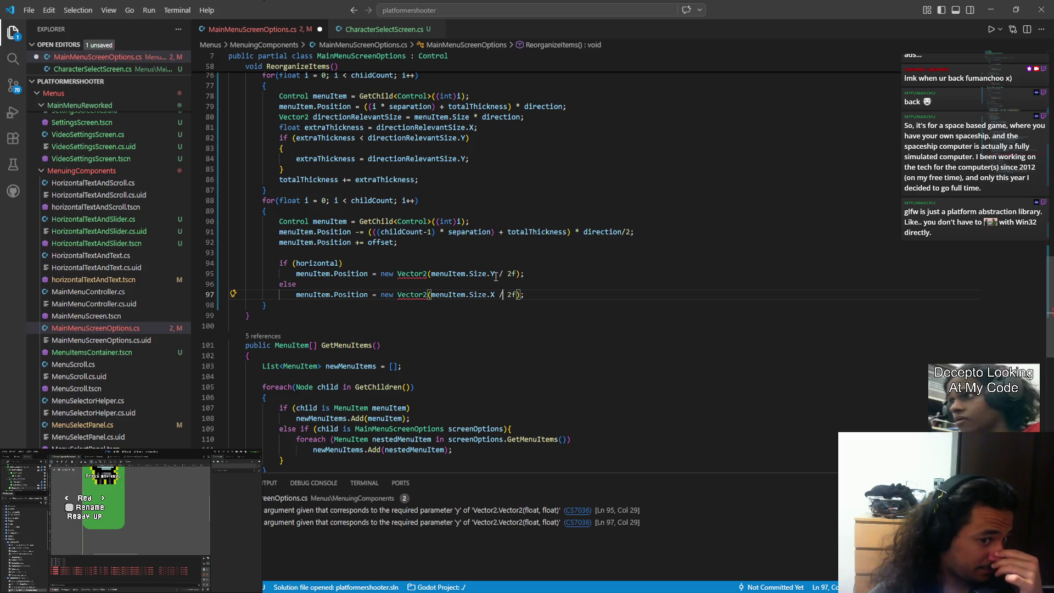
# On line 95, insert menuItem.Position.X as the Vector2's first argument
pyautogui.moveTo(296, 273); pyautogui.dragTo(368, 273)
pyautogui.hotkey('ctrl', 'd')
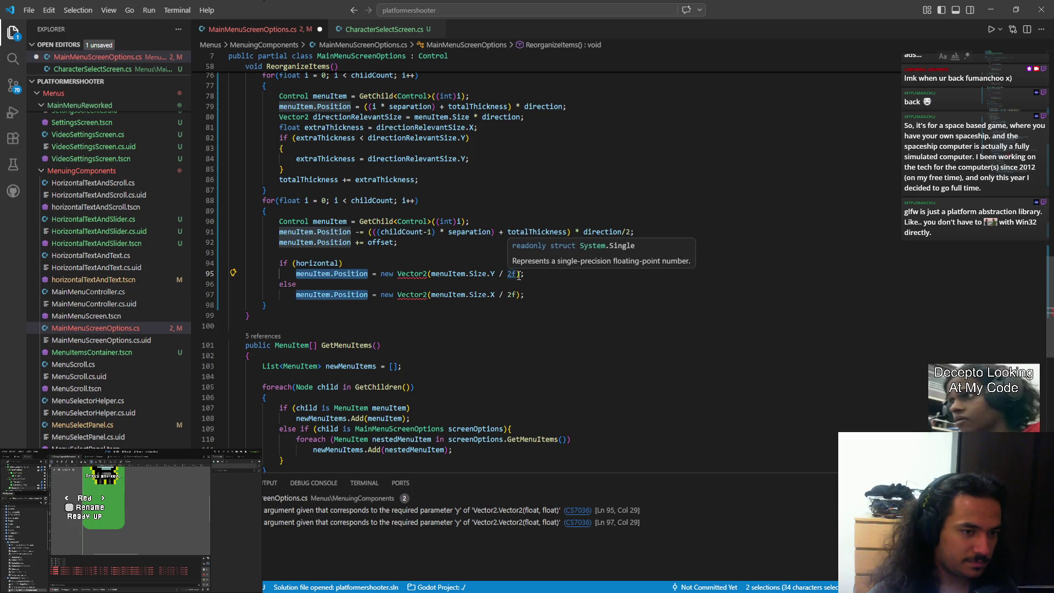
pyautogui.click(429, 274)
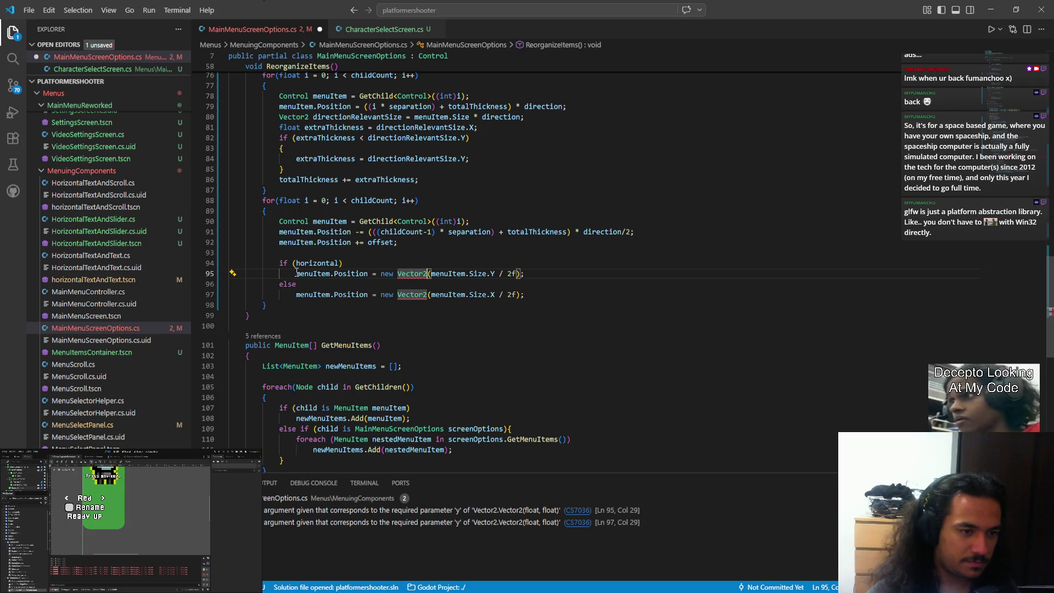
pyautogui.moveTo(296, 274); pyautogui.dragTo(368, 274)
pyautogui.click(520, 274)
pyautogui.write(', menuItem.Position')
pyautogui.press('BackSpace')
pyautogui.press('BackSpace')
pyautogui.press('BackSpace')
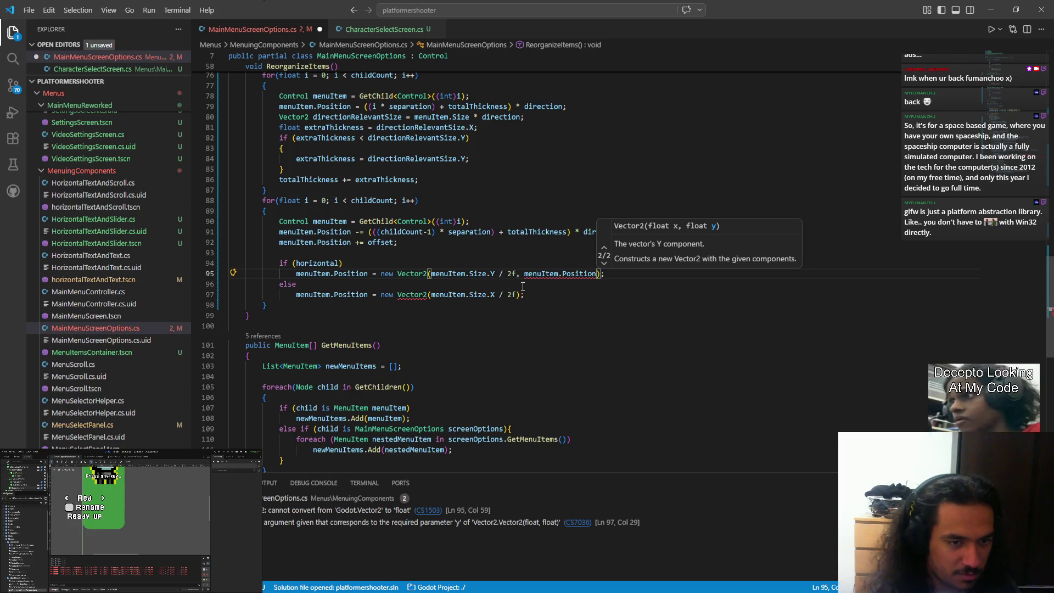
pyautogui.press('Left')
pyautogui.press('Left')
pyautogui.press('Left')
pyautogui.hotkey('ctrl', 'Left')
pyautogui.hotkey('ctrl', 'Left')
pyautogui.write('menuItem.Position.X')
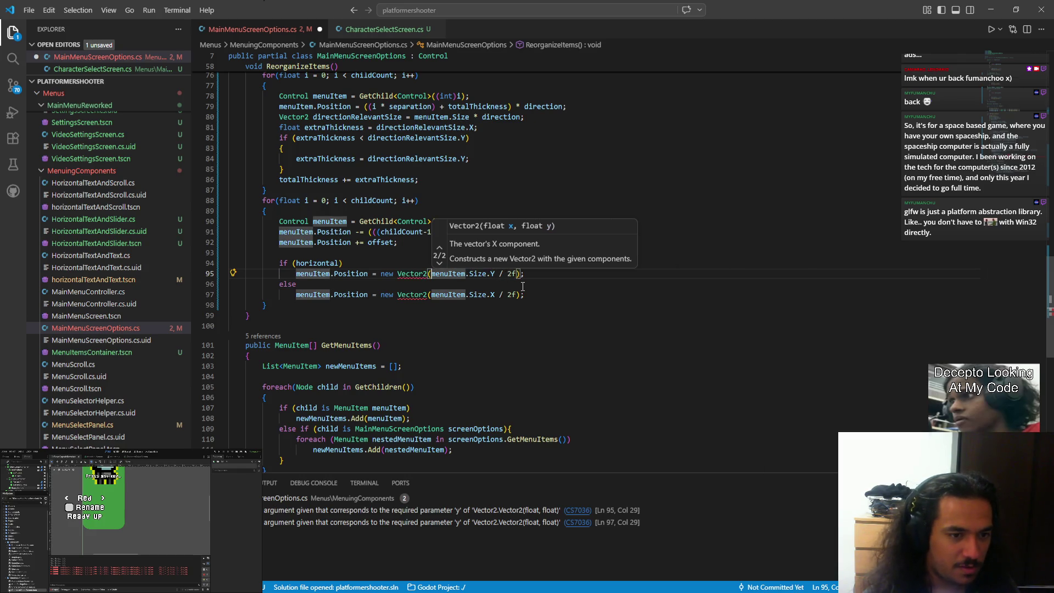
pyautogui.write(',')
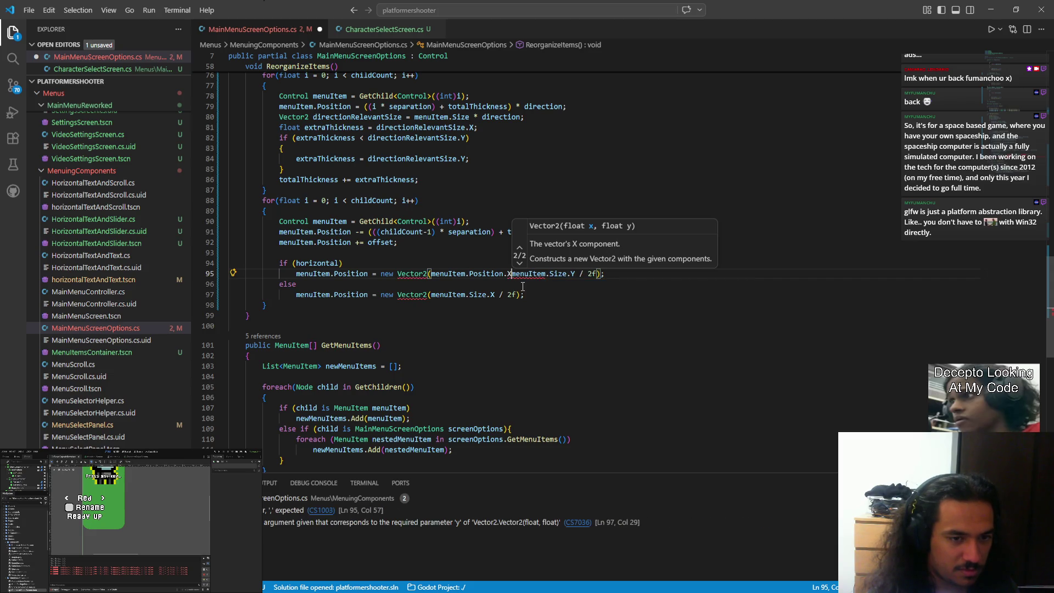
pyautogui.press('Left')
pyautogui.press('Left')
pyautogui.hotkey('ctrl', 'shift', 'Left')
pyautogui.hotkey('ctrl', 'shift', 'Left')
pyautogui.hotkey('ctrl', 'shift', 'Left')
pyautogui.hotkey('ctrl', 'c')
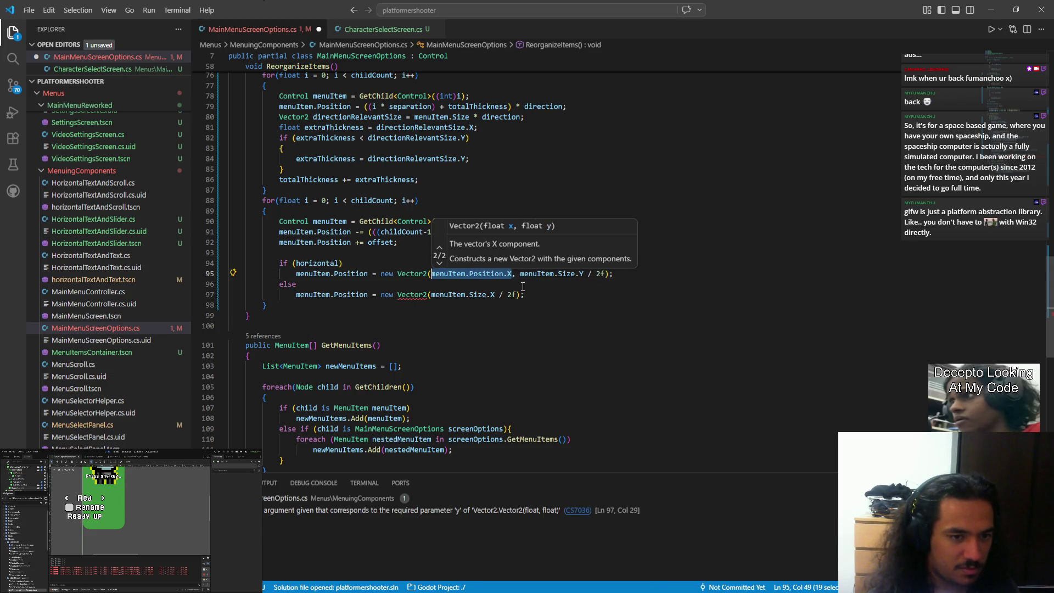
# On line 97, add menuItem.Position.Y as the second argument and save
pyautogui.click(519, 294)
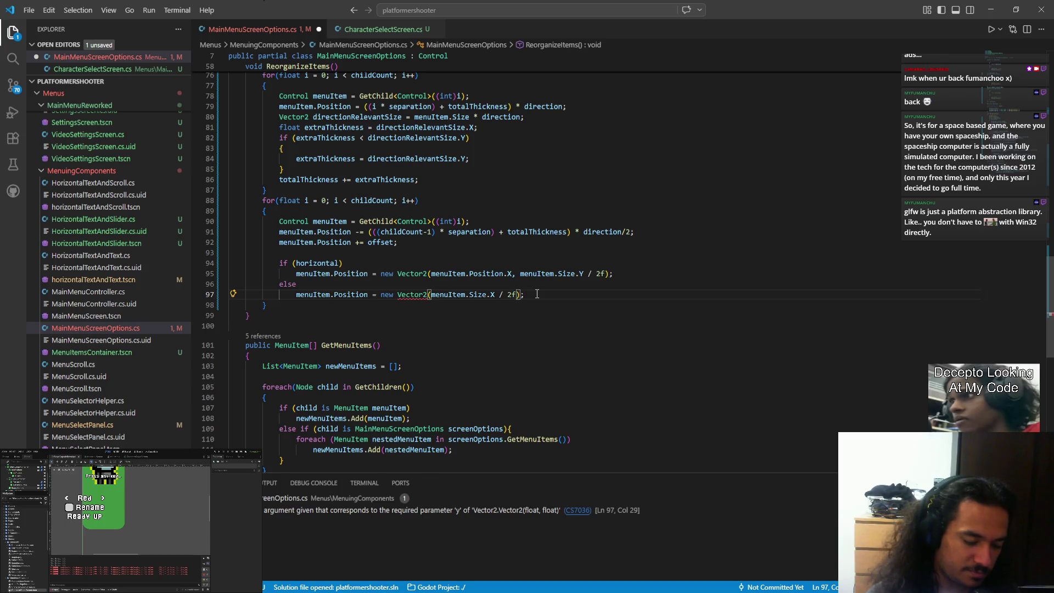
pyautogui.write(',')
pyautogui.hotkey('ctrl', 'v')
pyautogui.press('BackSpace')
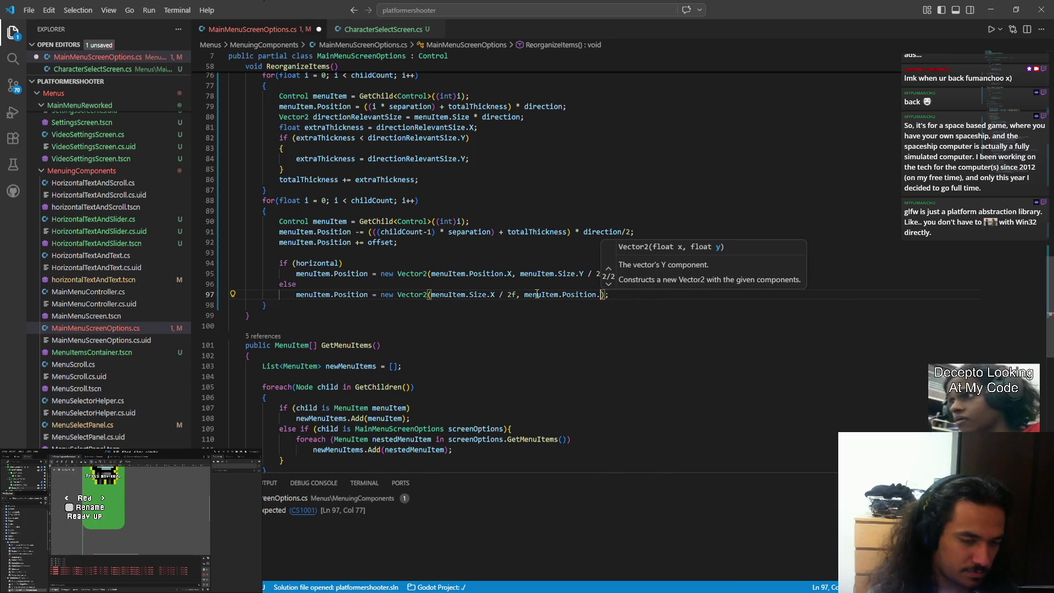
pyautogui.write('Y')
pyautogui.hotkey('ctrl', 's')
pyautogui.click(541, 346)
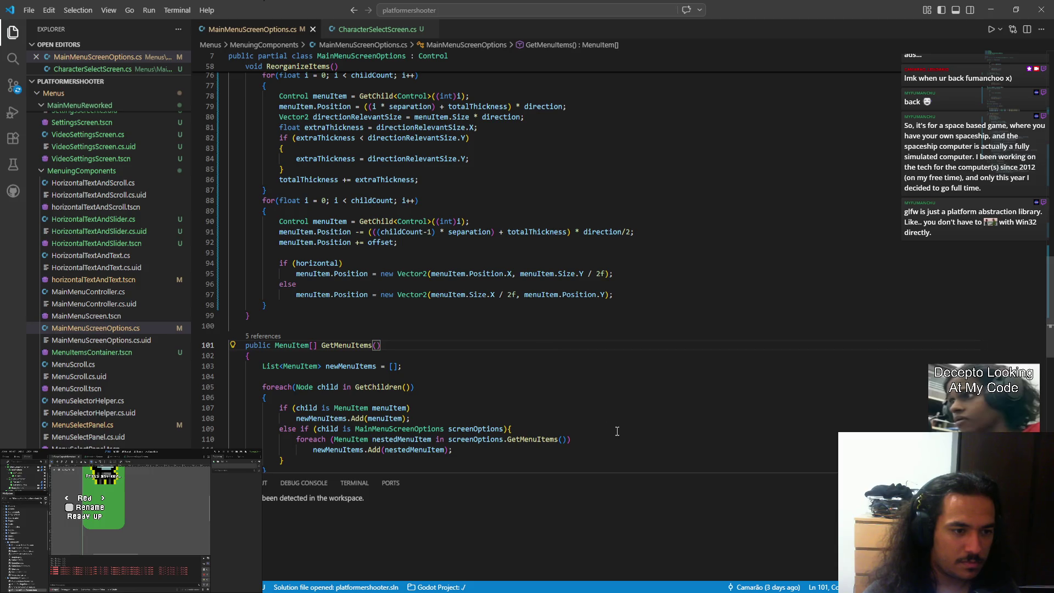
# Delete every altDirection line using multi-cursor selection and save the script
pyautogui.scroll(10, 412, 354)
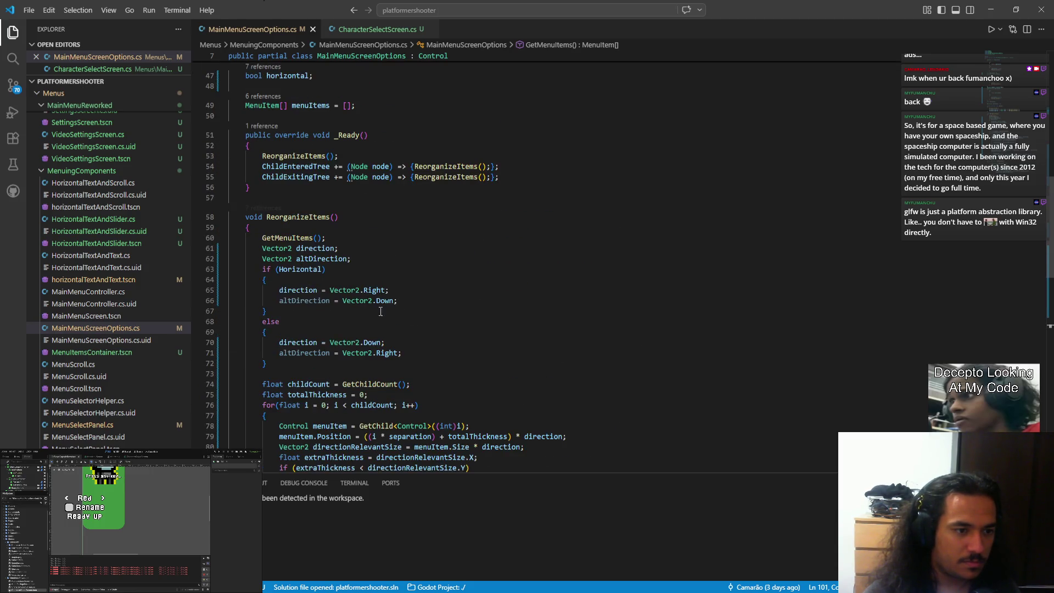
pyautogui.moveTo(356, 258); pyautogui.dragTo(362, 248)
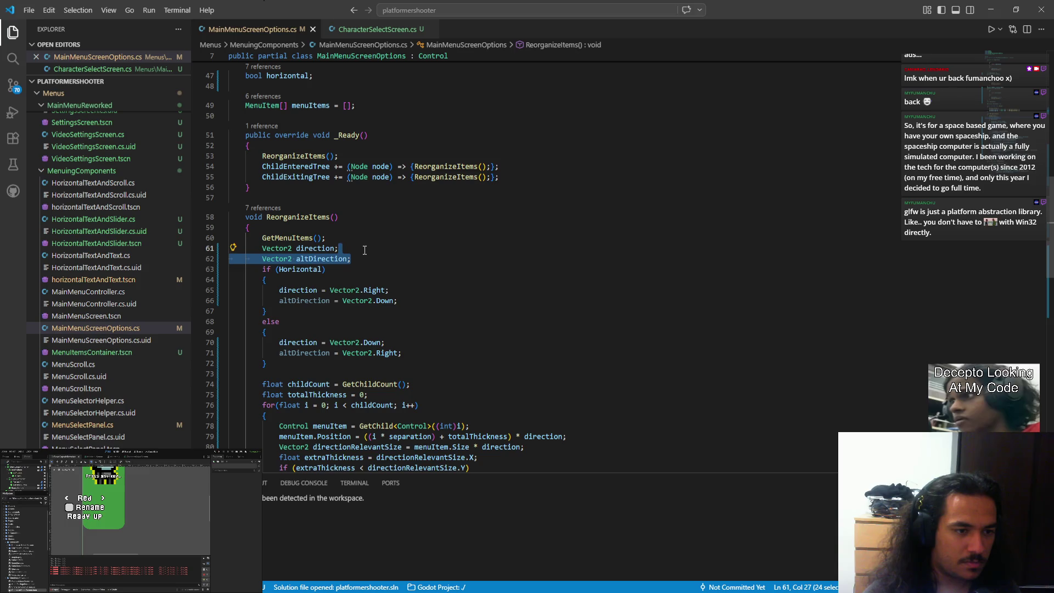
pyautogui.click(395, 259)
pyautogui.doubleClick(334, 259)
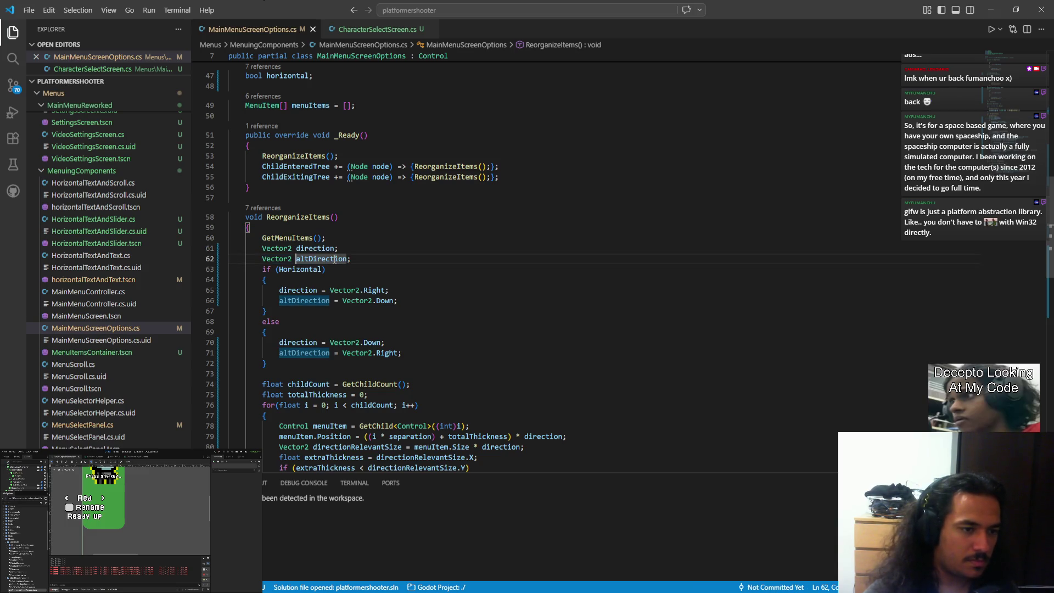
pyautogui.hotkey('ctrl', 'Left')
pyautogui.hotkey('ctrl', 'Left')
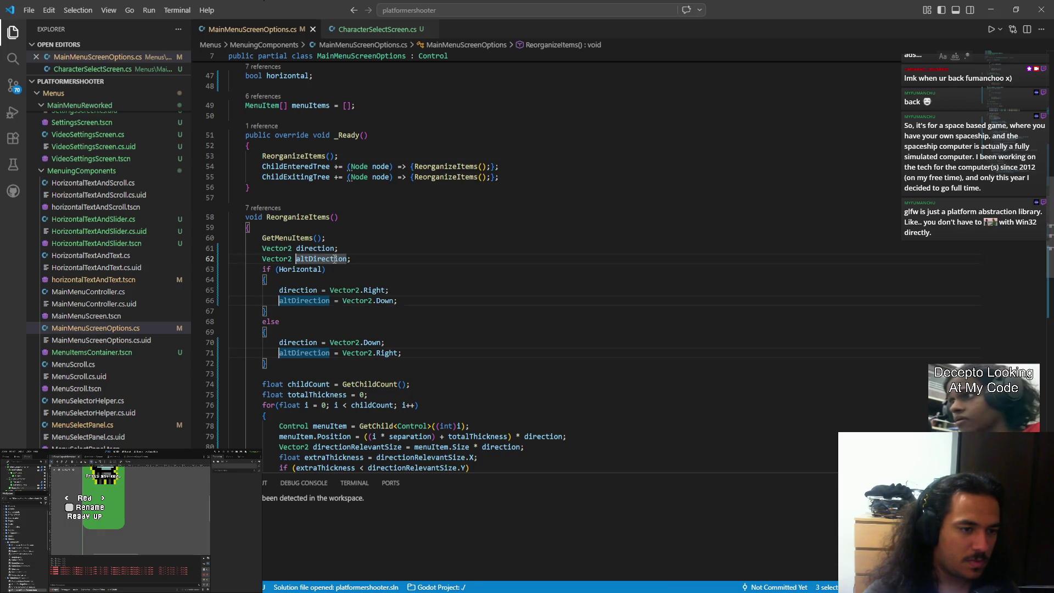
pyautogui.hotkey('ctrl', 'd')
pyautogui.hotkey('ctrl', 'd')
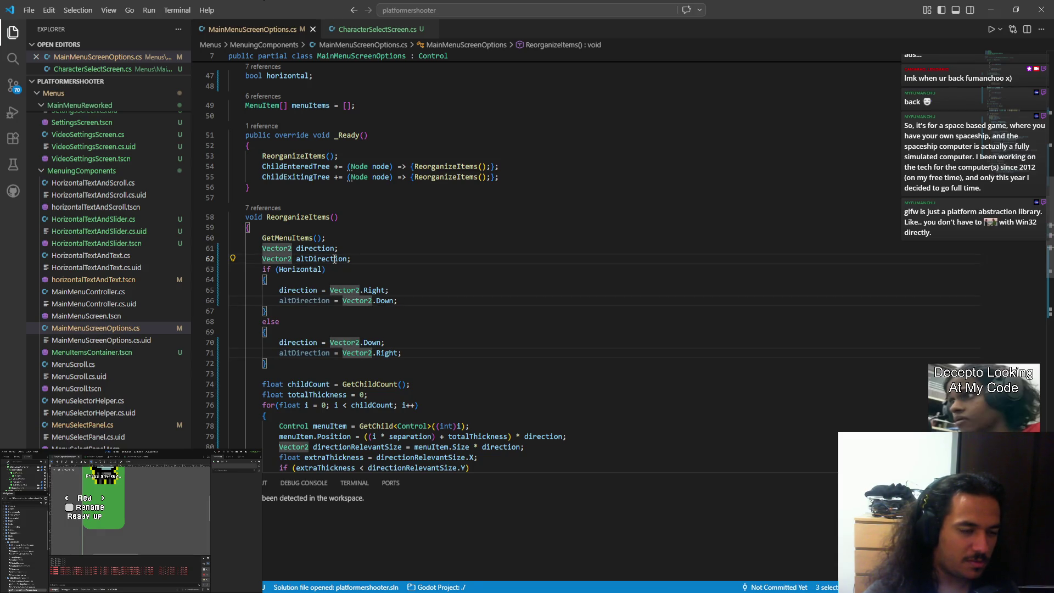
pyautogui.hotkey('shift', 'Up')
pyautogui.press('Delete')
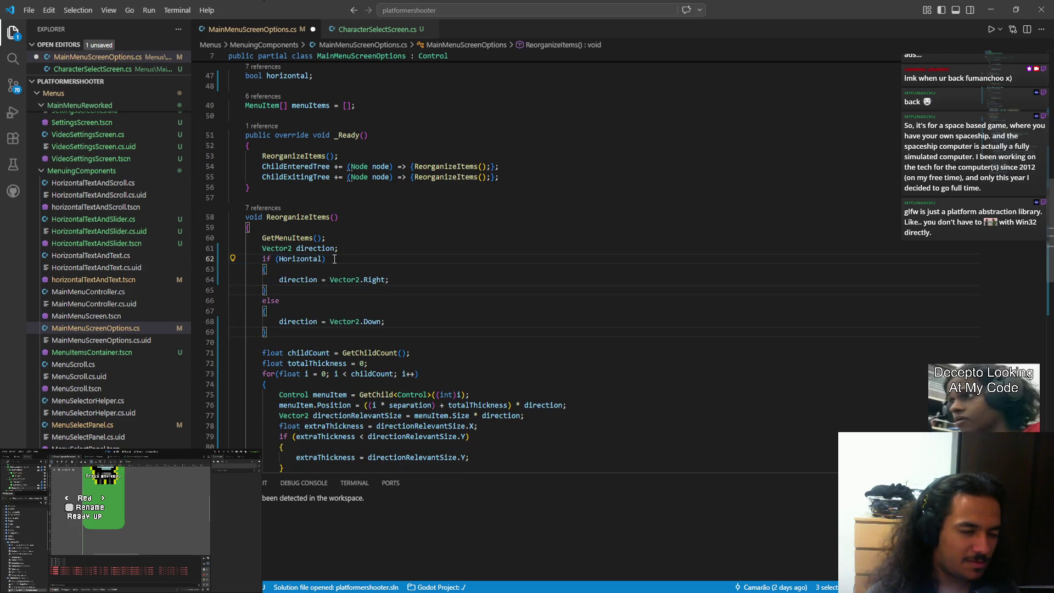
pyautogui.press('Escape')
pyautogui.press('Down')
pyautogui.press('Down')
pyautogui.press('Down')
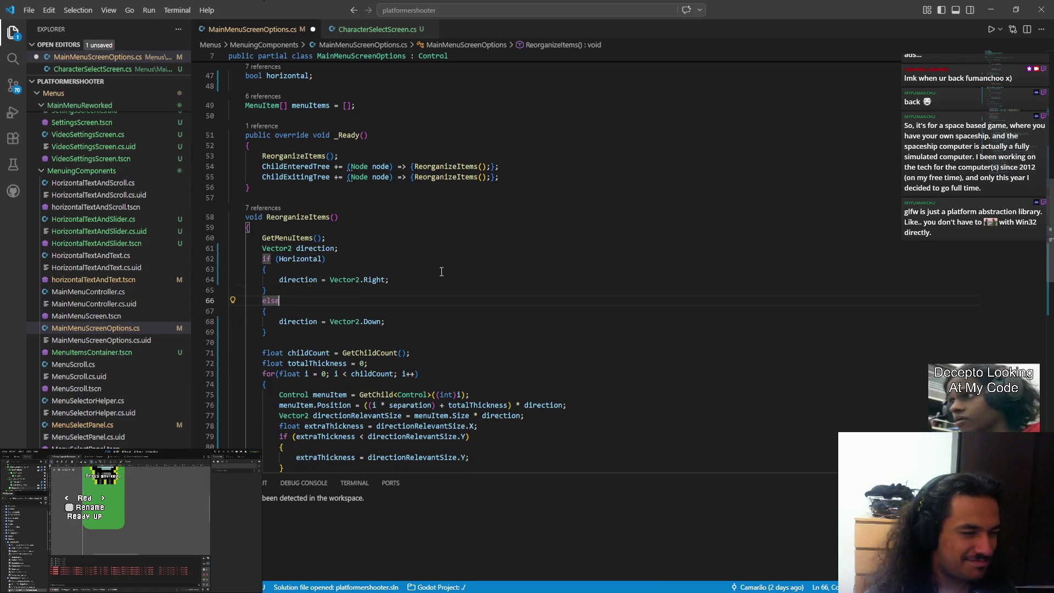
pyautogui.scroll(-9, 439, 315)
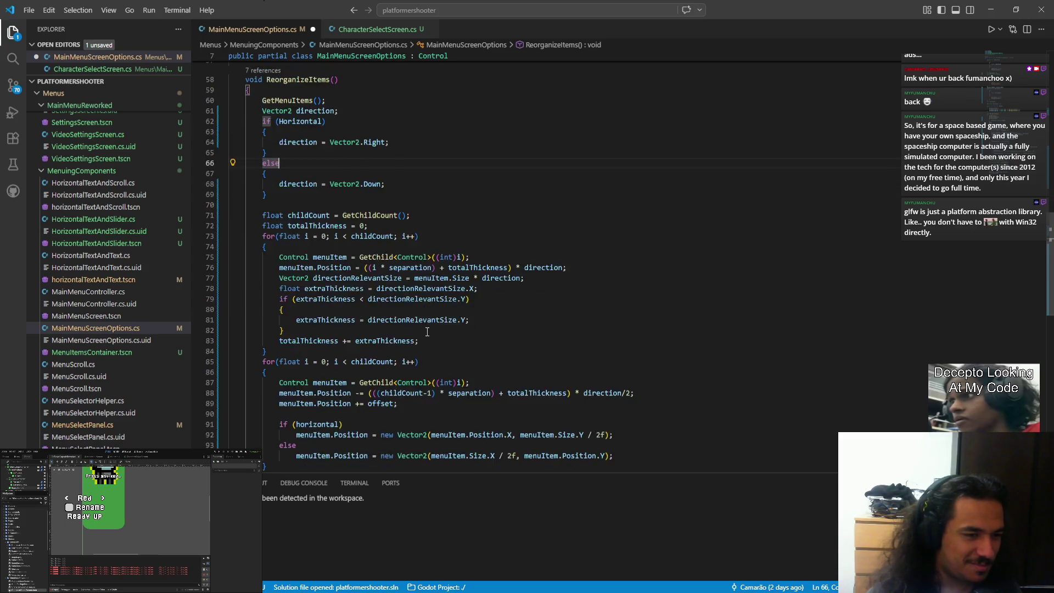
pyautogui.hotkey('ctrl', 's')
pyautogui.scroll(-7, 438, 316)
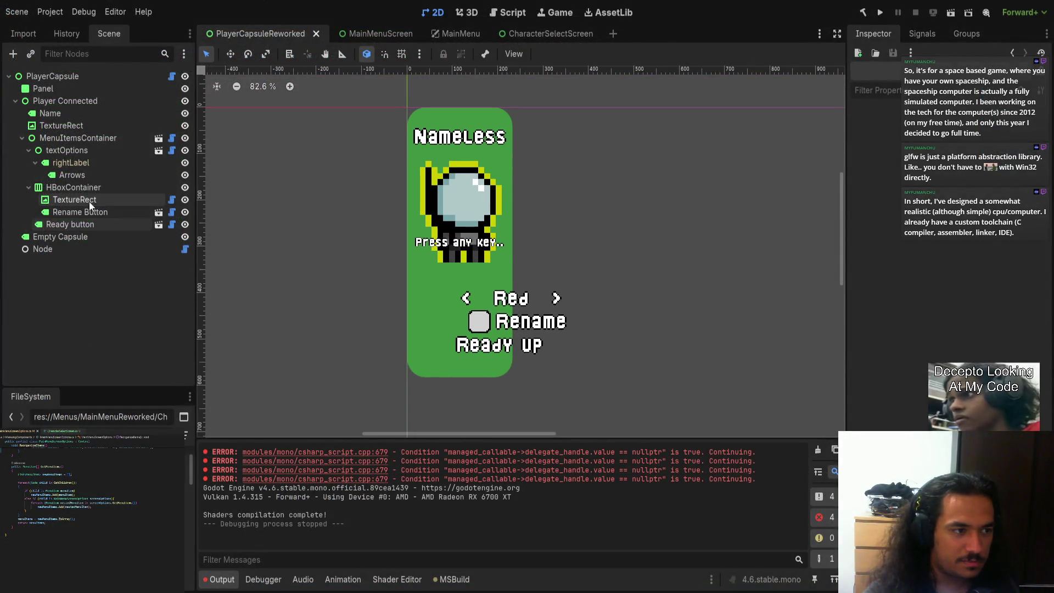
# Inspect the Player Connected, MenuItemsContainer and textOptions nodes, then adjust item separation
pyautogui.click(77, 189)
pyautogui.click(28, 187)
pyautogui.click(22, 138)
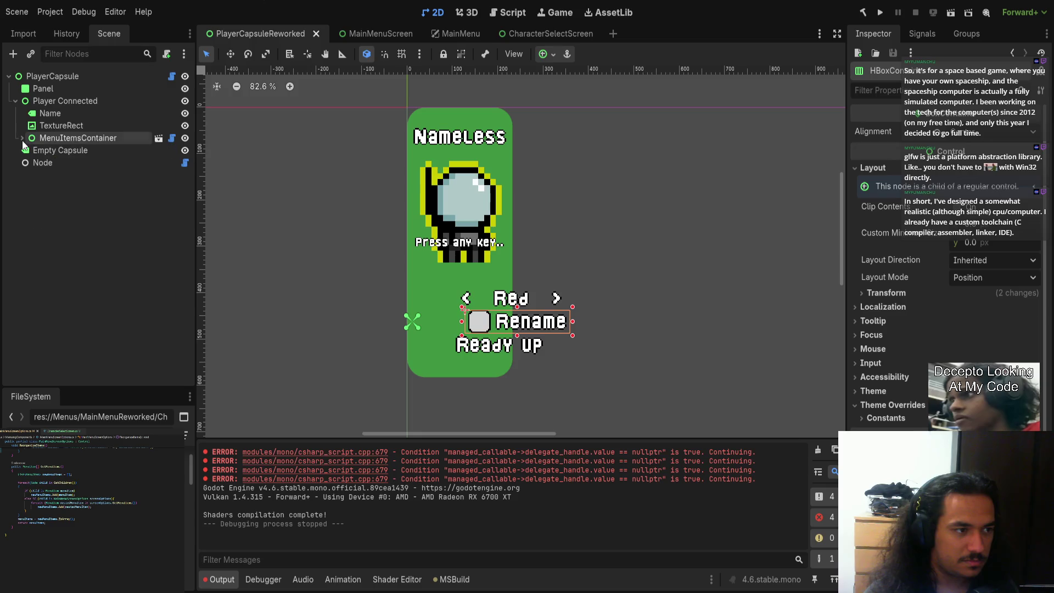
pyautogui.click(52, 97)
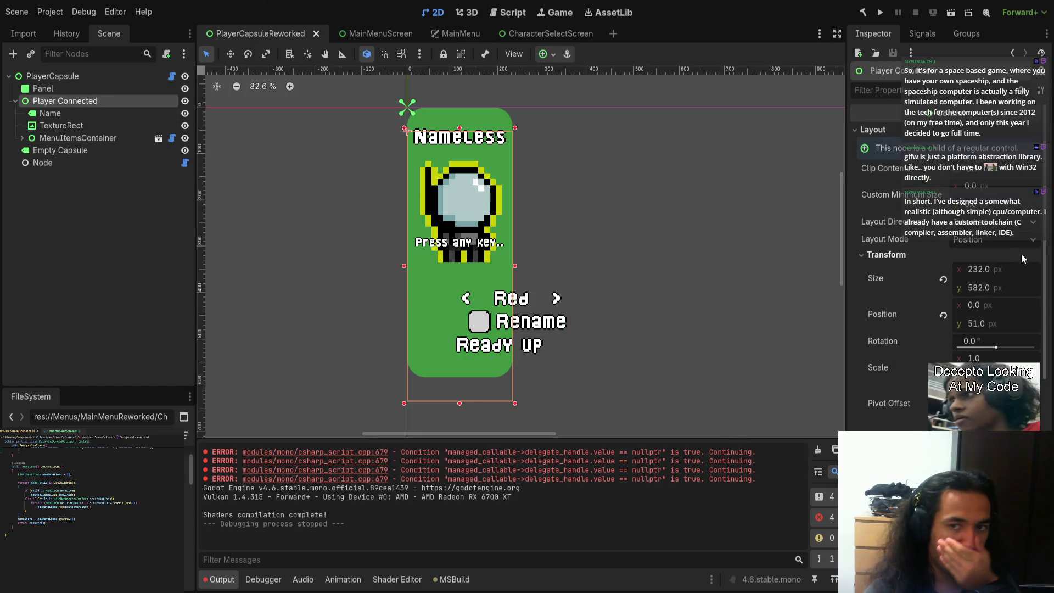
pyautogui.click(74, 138)
pyautogui.click(22, 138)
pyautogui.click(66, 150)
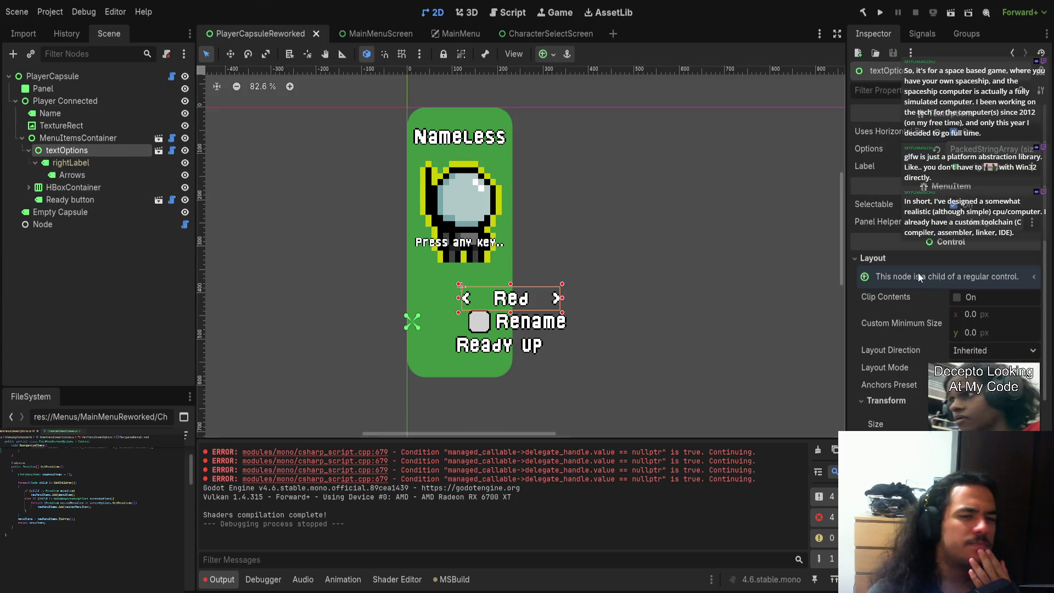
pyautogui.click(86, 141)
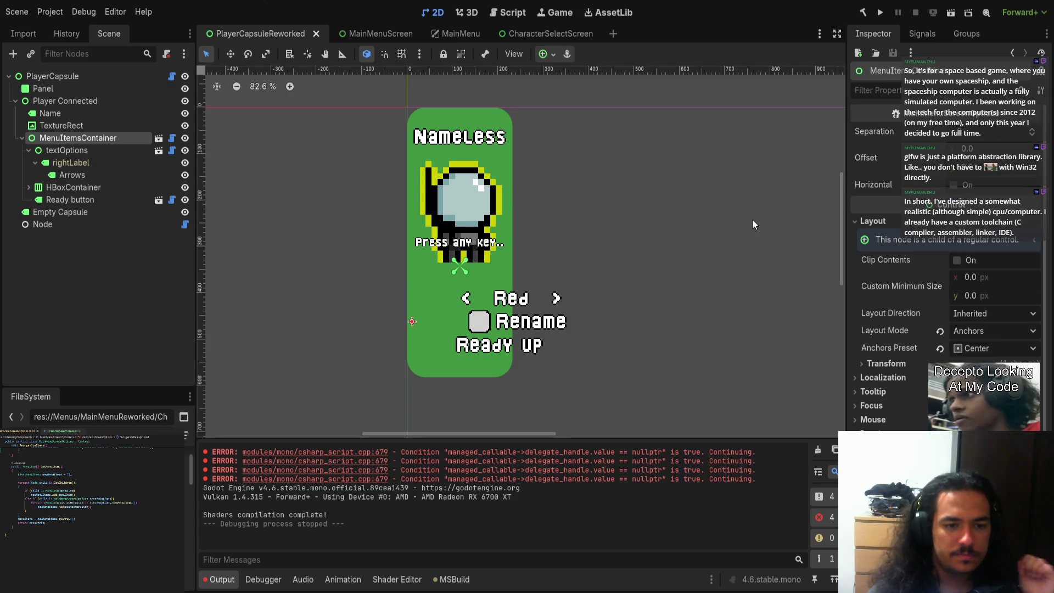
pyautogui.moveTo(960, 137)
pyautogui.mouseDown()
pyautogui.moveTo(975, 137)
pyautogui.moveTo(964, 137)
pyautogui.mouseUp()
# Enable Horizontal on MenuItemsContainer and save the scene
pyautogui.click(954, 185)
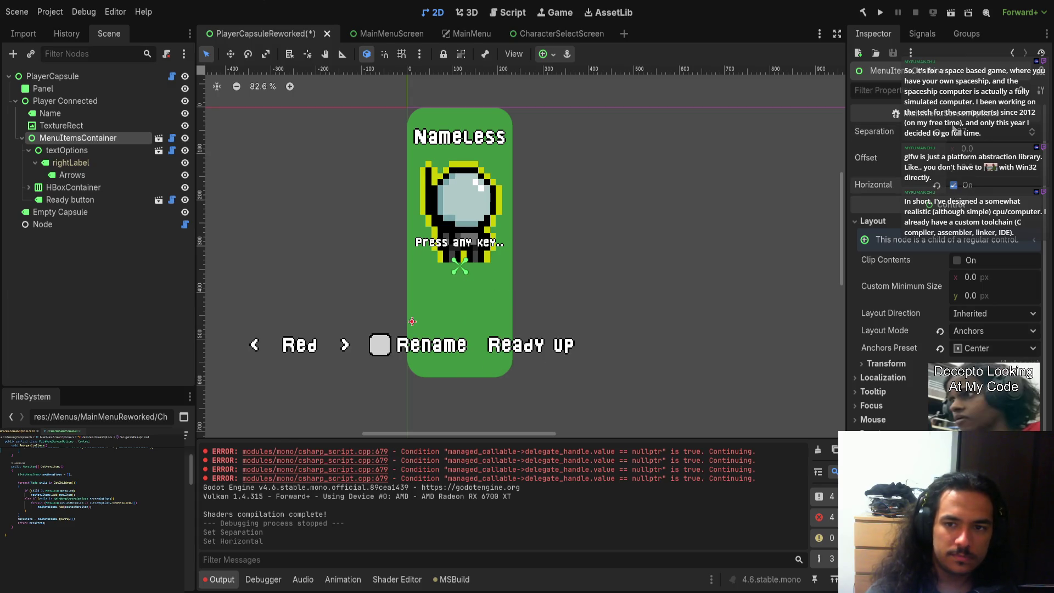
pyautogui.hotkey('ctrl', 's')
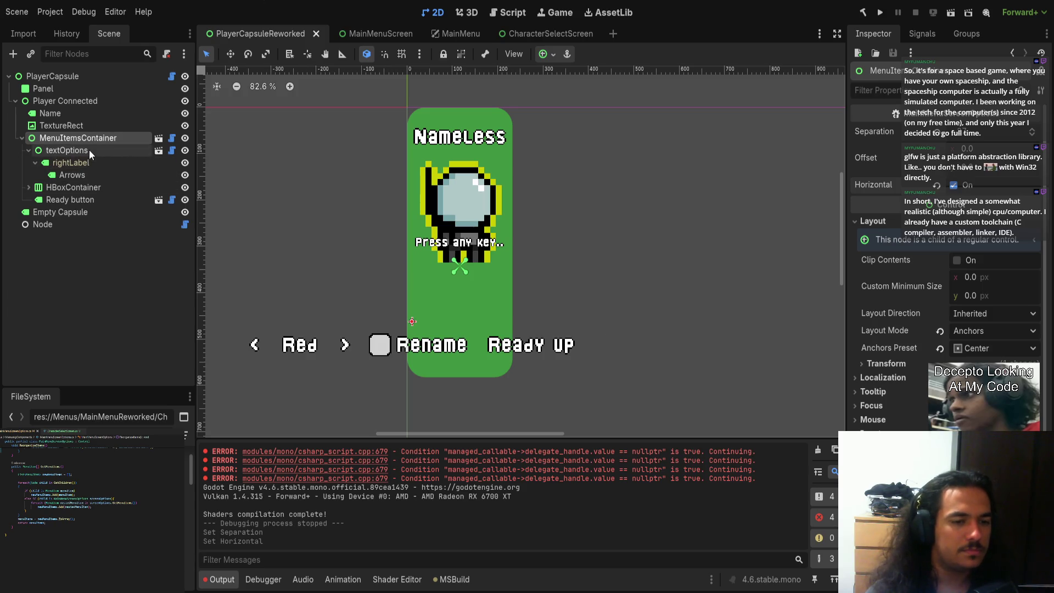
pyautogui.scroll(6, 71, 510)
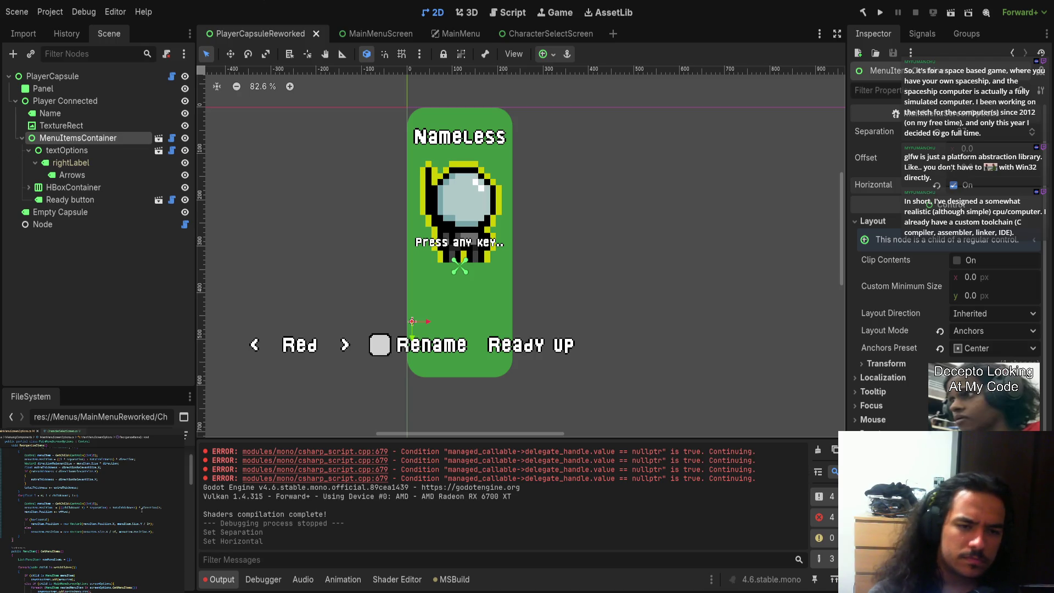
# Review the menuItem position calculation in the code and rebuild the C# project
pyautogui.click(125, 524)
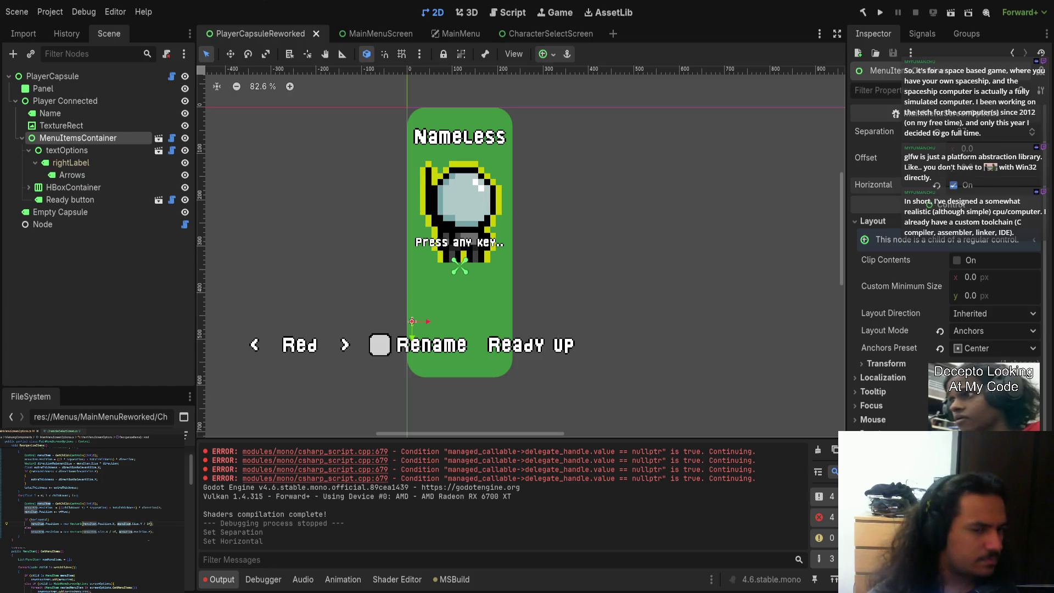
pyautogui.click(142, 531)
pyautogui.doubleClick(129, 524)
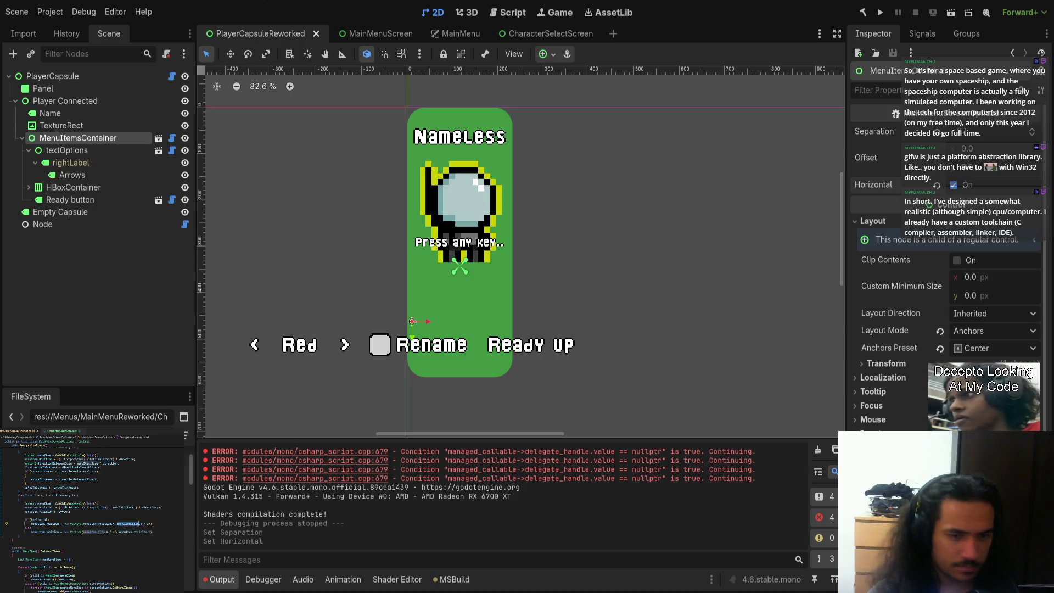
pyautogui.doubleClick(123, 524)
pyautogui.doubleClick(126, 524)
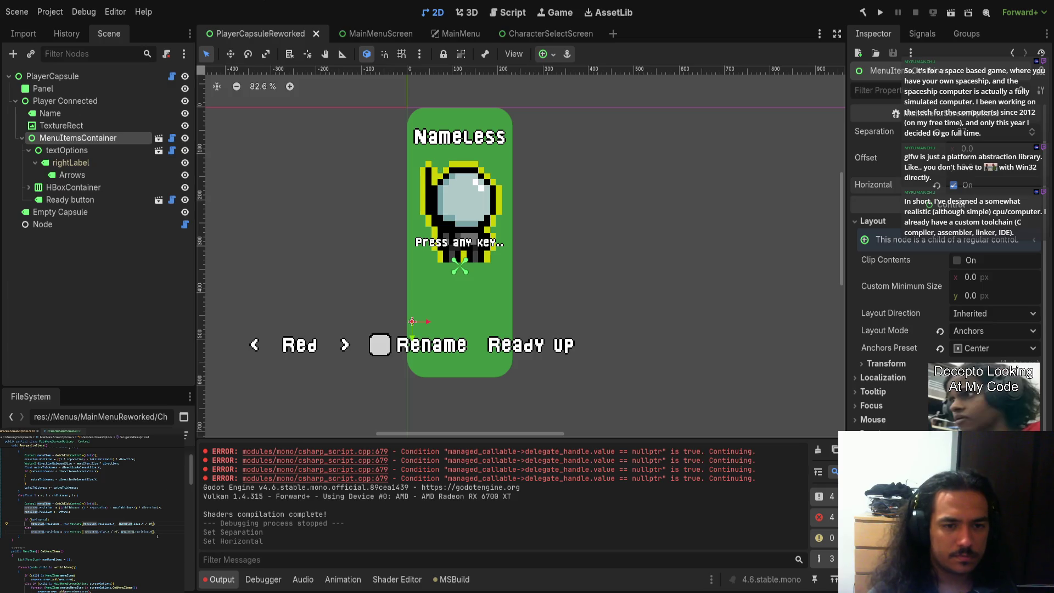
pyautogui.click(863, 12)
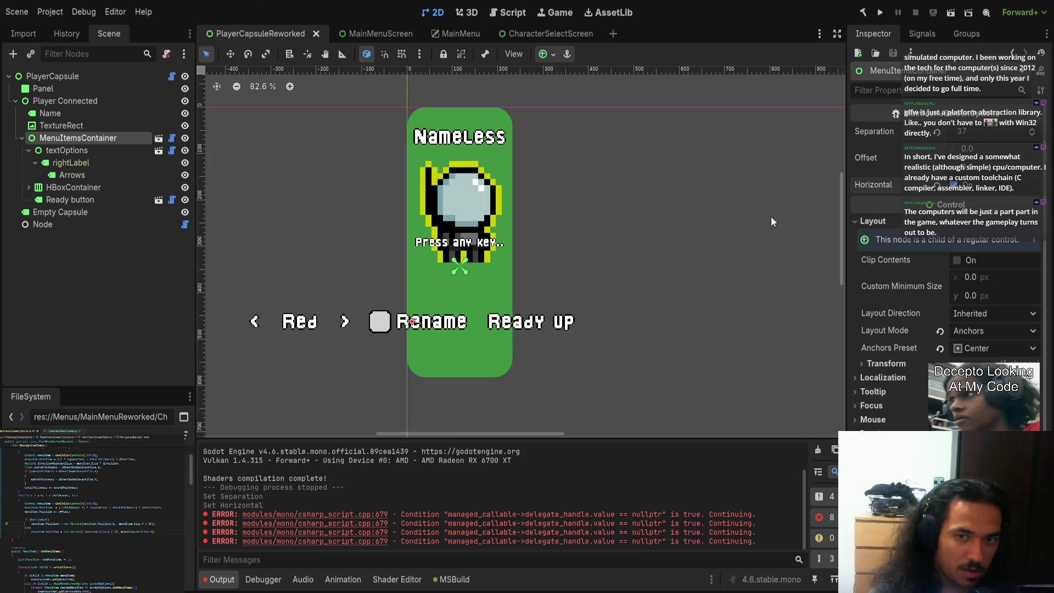
# Untick Horizontal so Red, Rename and Ready up stack vertically again
pyautogui.click(954, 187)
# Drop the item Separation to 0 and move MenuItemsContainer right to (114, 400)
pyautogui.hscroll(-3, 558, 290)
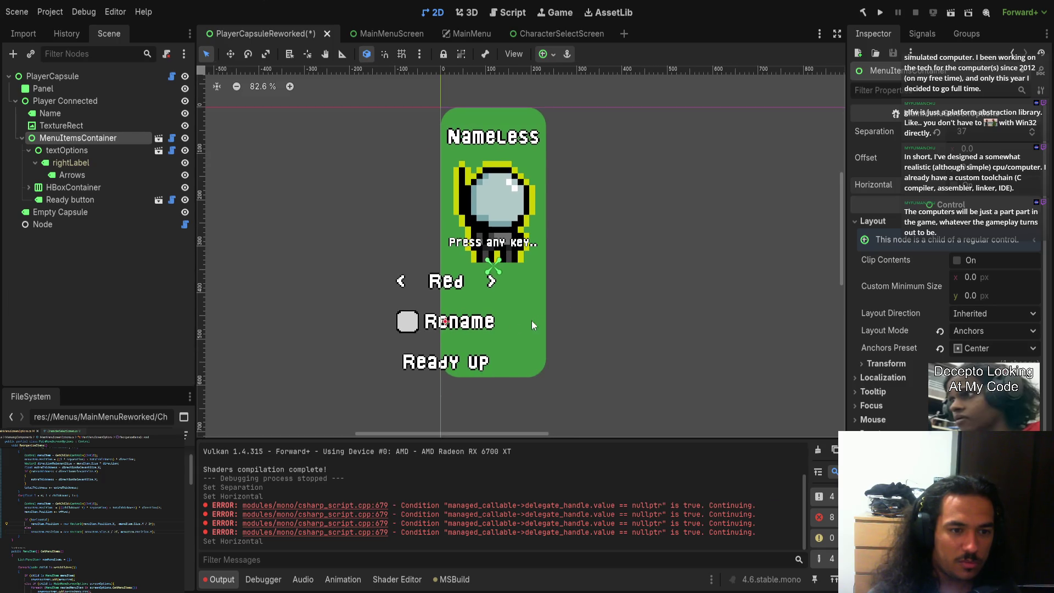
pyautogui.moveTo(966, 132); pyautogui.dragTo(936, 134)
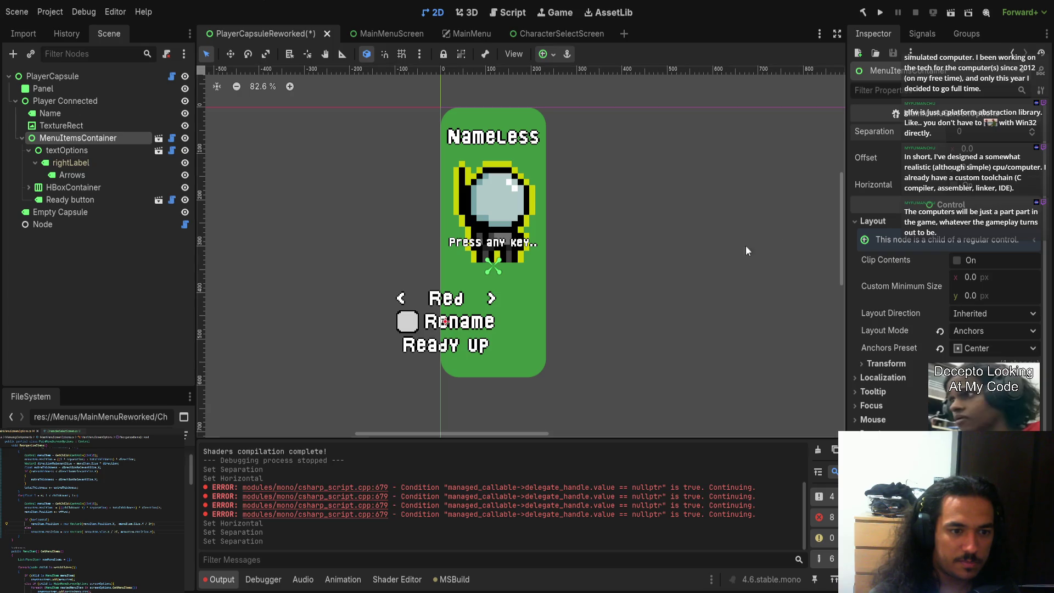
pyautogui.moveTo(584, 361)
pyautogui.mouseDown()
pyautogui.moveTo(627, 371)
pyautogui.moveTo(638, 358)
pyautogui.moveTo(628, 357)
pyautogui.mouseUp()
pyautogui.scroll(3, 559, 317)
pyautogui.scroll(3, 559, 316)
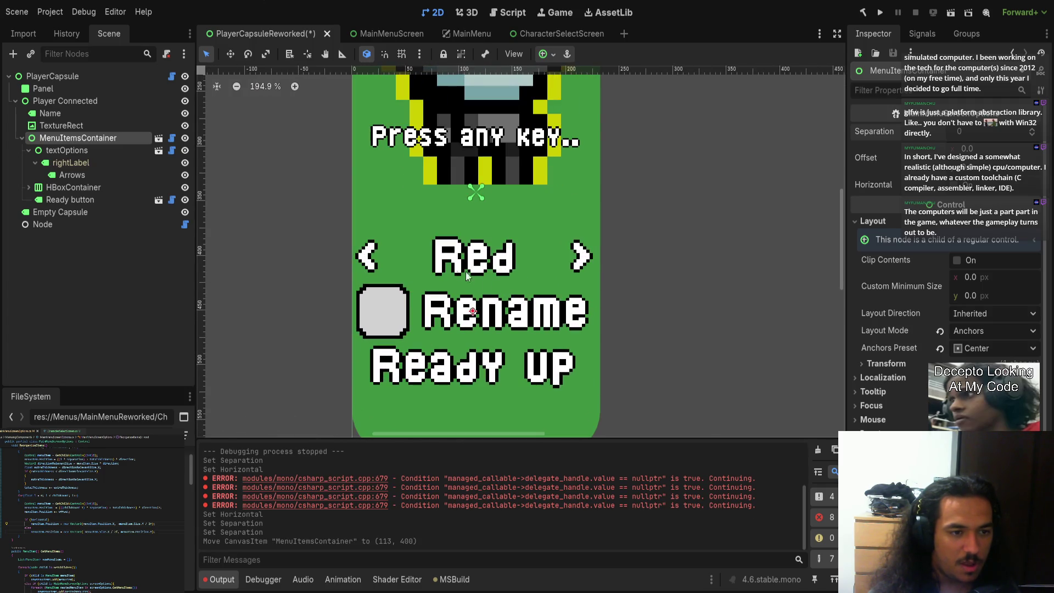
pyautogui.moveTo(493, 312); pyautogui.dragTo(494, 312)
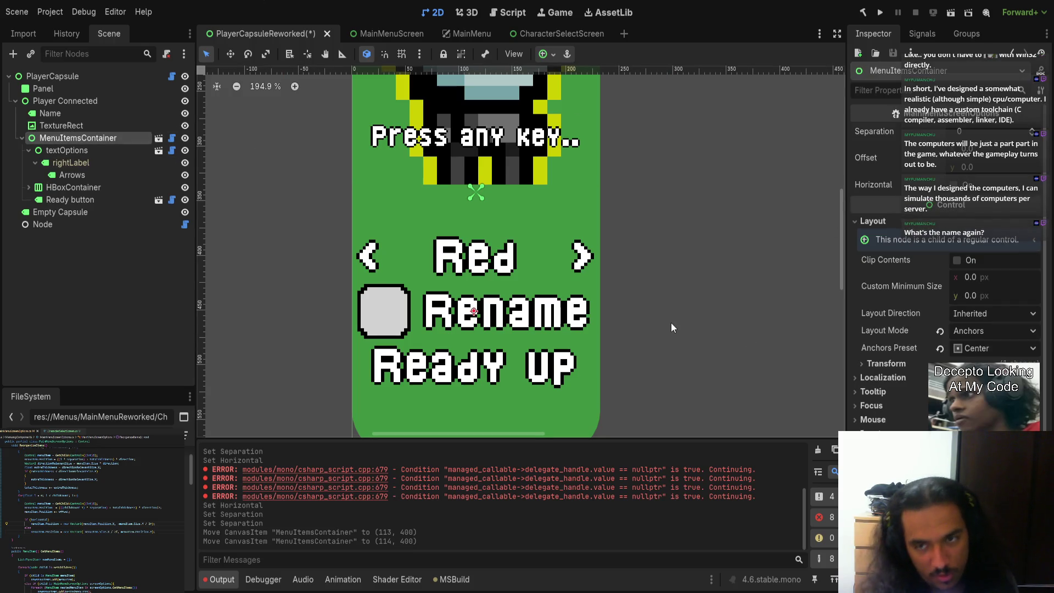
# Expand MenuItemsContainer's Transform section, then select the PlayerCapsule root
pyautogui.click(885, 364)
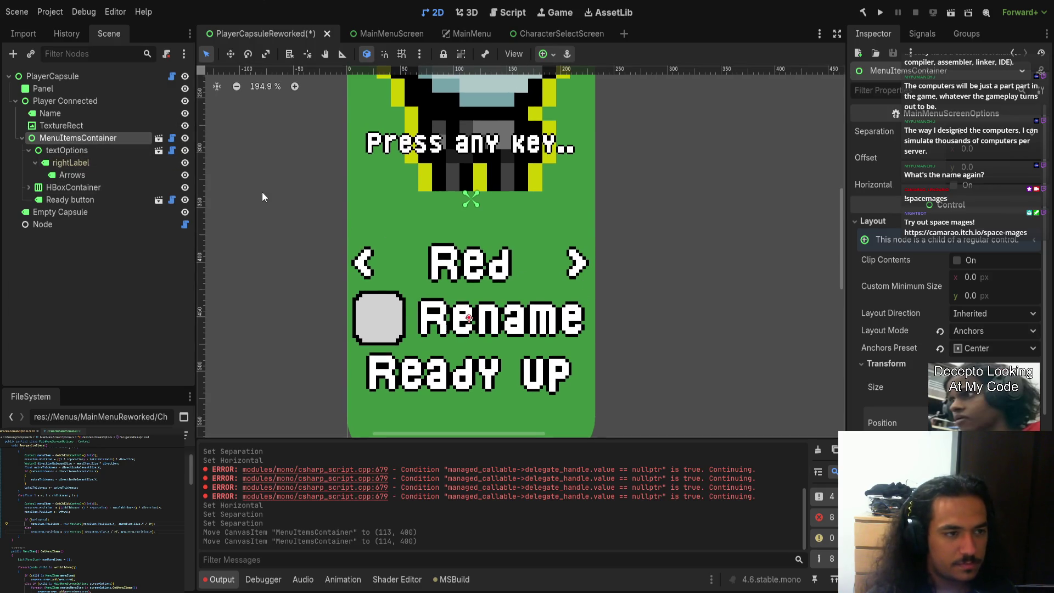
pyautogui.click(53, 77)
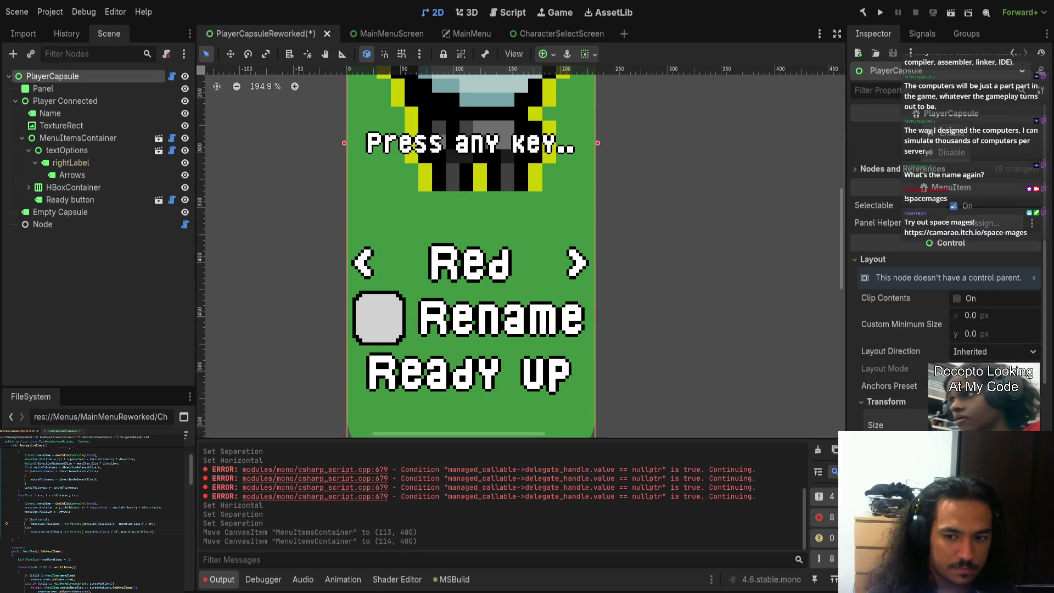
# Reselect MenuItemsContainer to set its position, then clear the selection
pyautogui.click(83, 138)
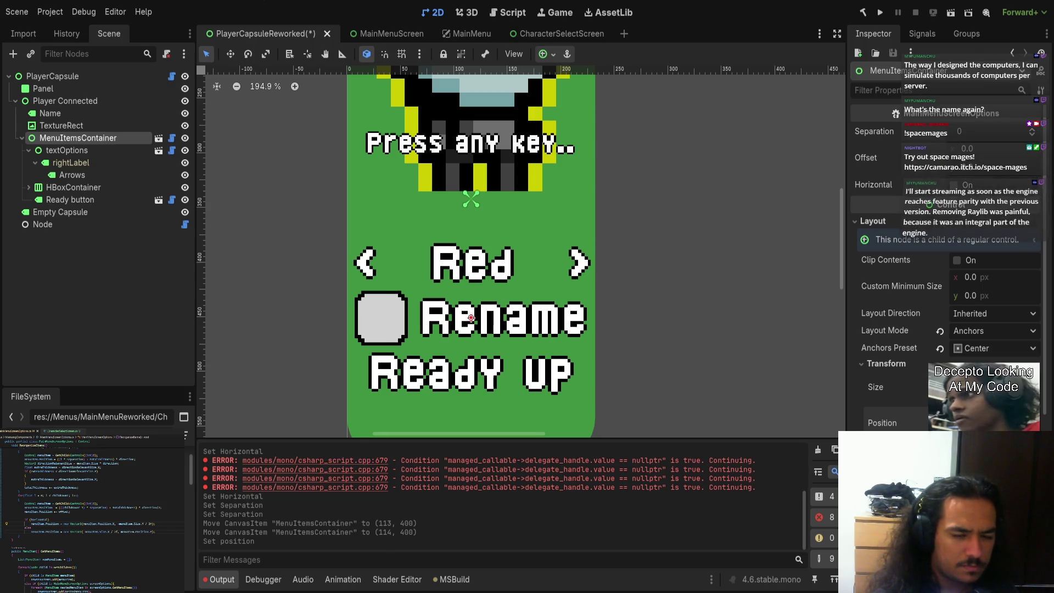
pyautogui.click(643, 250)
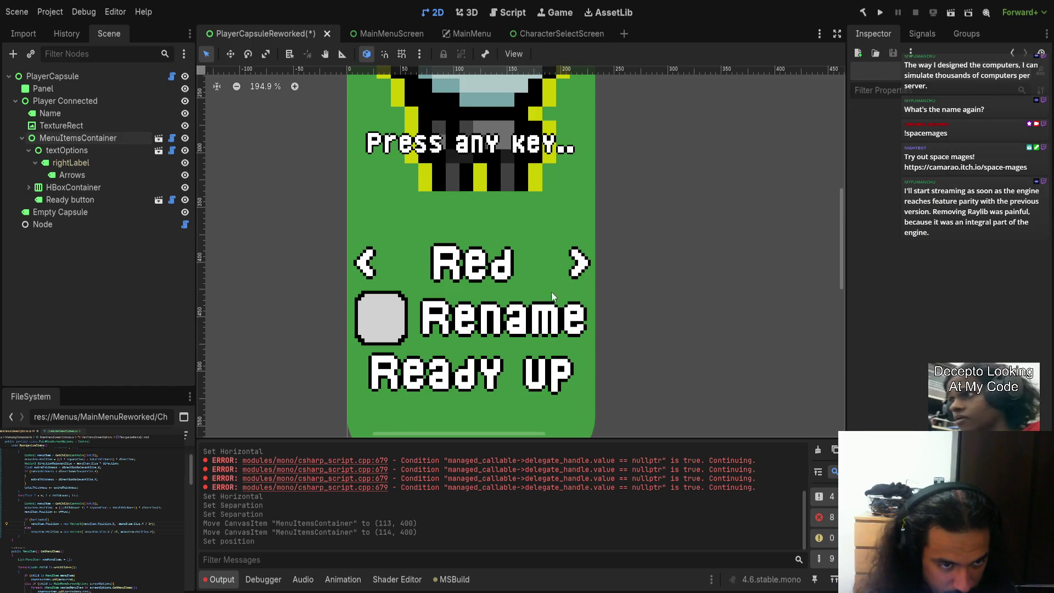
pyautogui.scroll(-3, 551, 291)
pyautogui.scroll(5, 444, 263)
pyautogui.scroll(7, 444, 262)
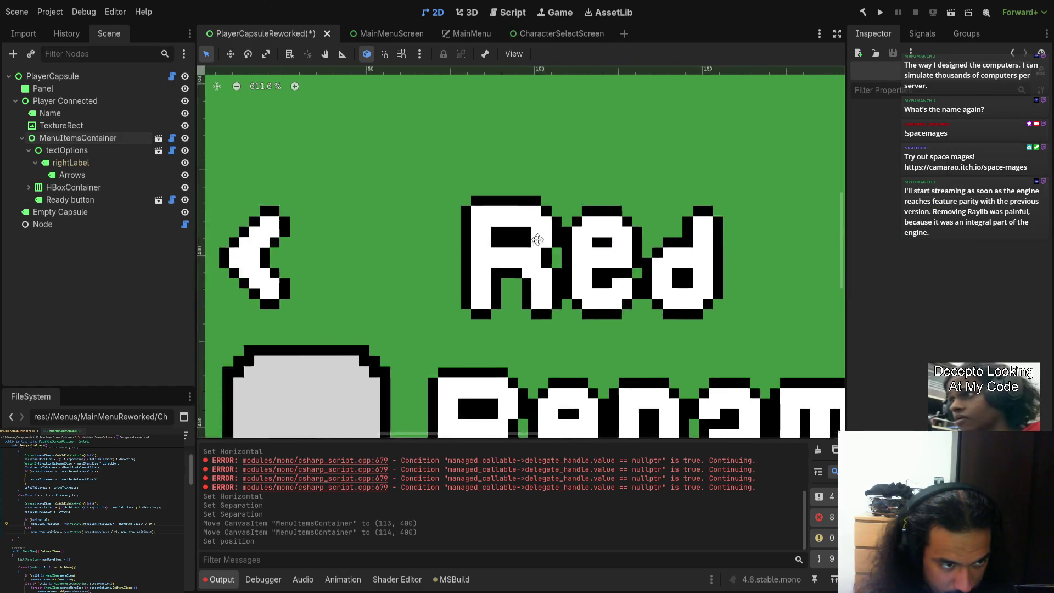
# Select the Player Connected node and zoom in on its layout arrows
pyautogui.click(469, 252)
pyautogui.hscroll(5, 551, 225)
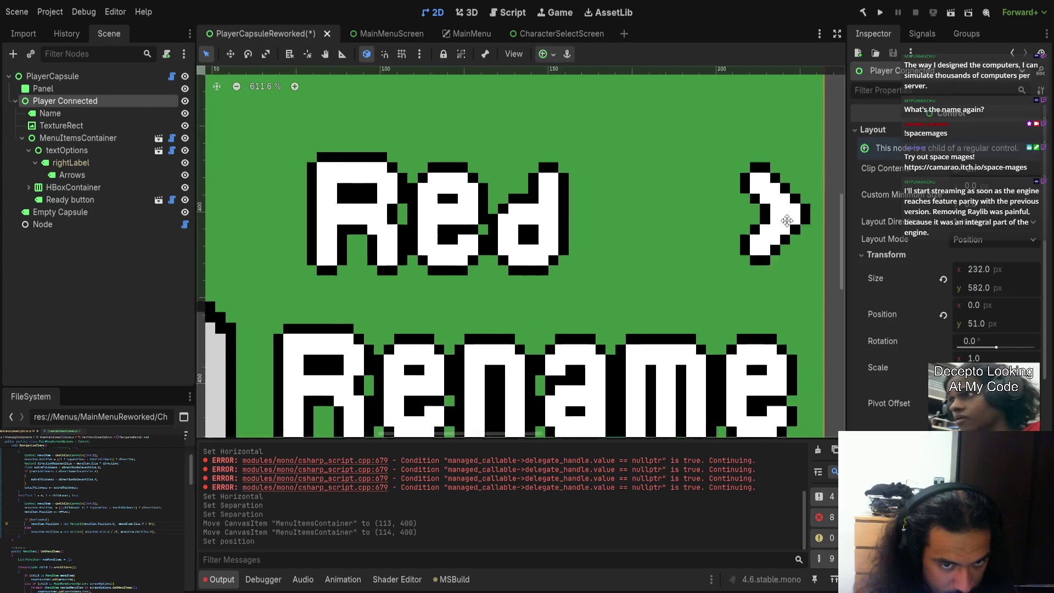
pyautogui.hscroll(-6, 550, 226)
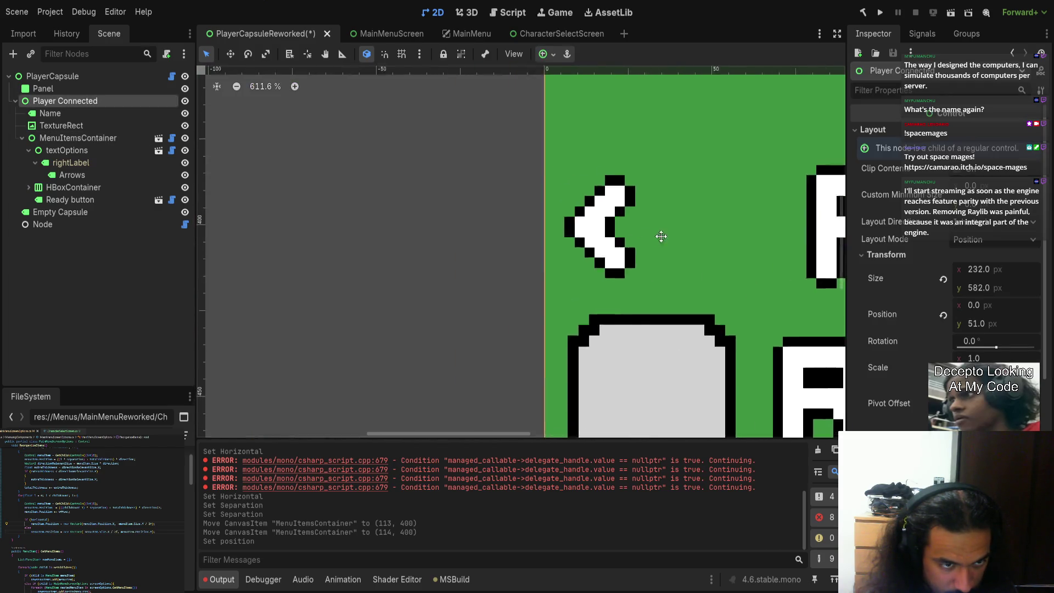
pyautogui.hscroll(1, 566, 238)
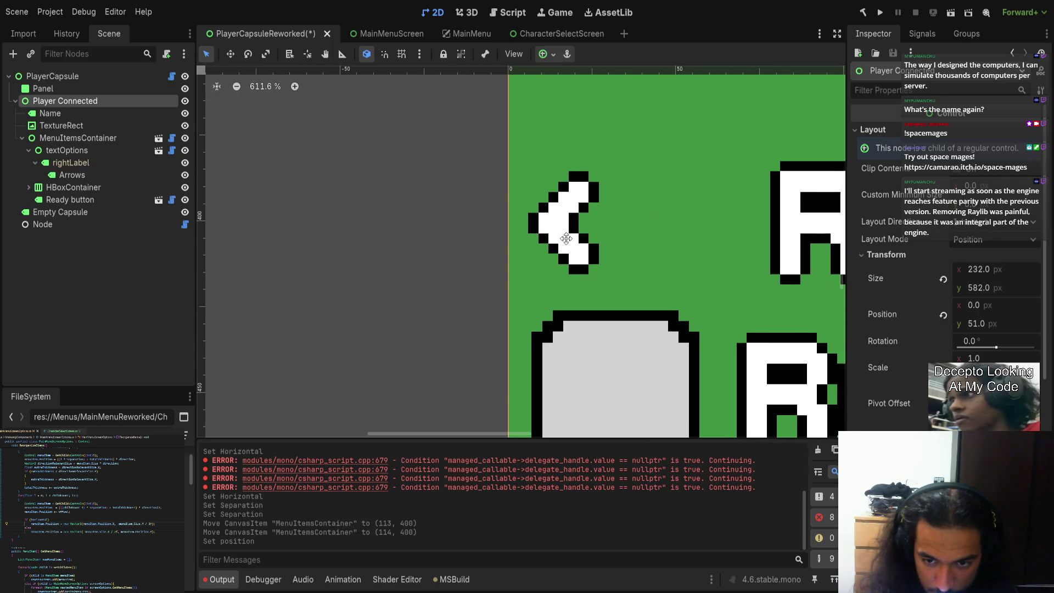
pyautogui.scroll(-16, 566, 238)
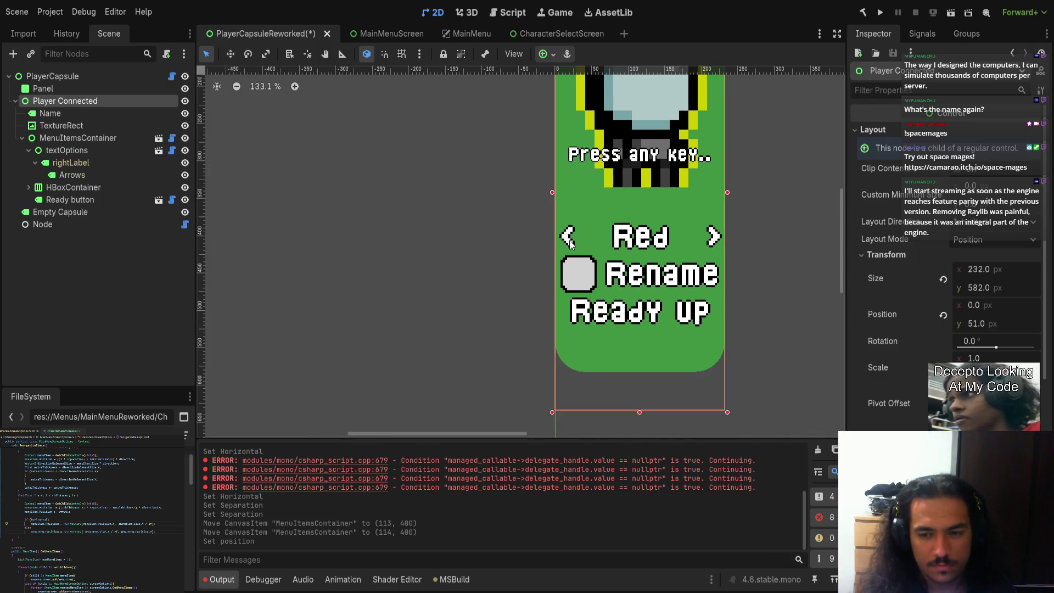
pyautogui.scroll(10, 583, 228)
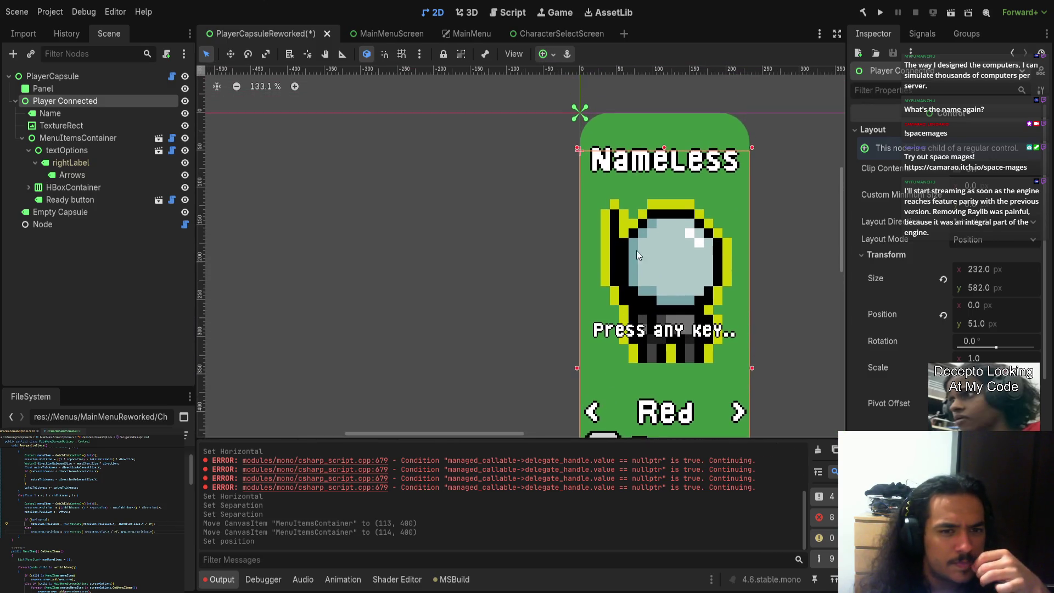
# Frame the PlayerCapsule root and save PlayerCapsuleReworked with the centred vertical menu
pyautogui.doubleClick(78, 76)
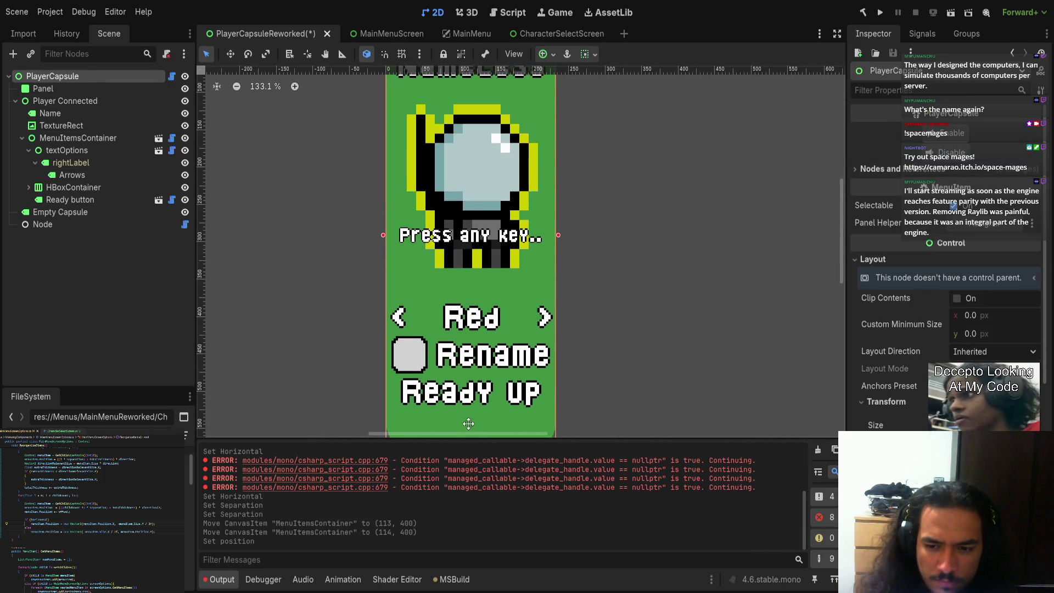
pyautogui.scroll(-3, 546, 388)
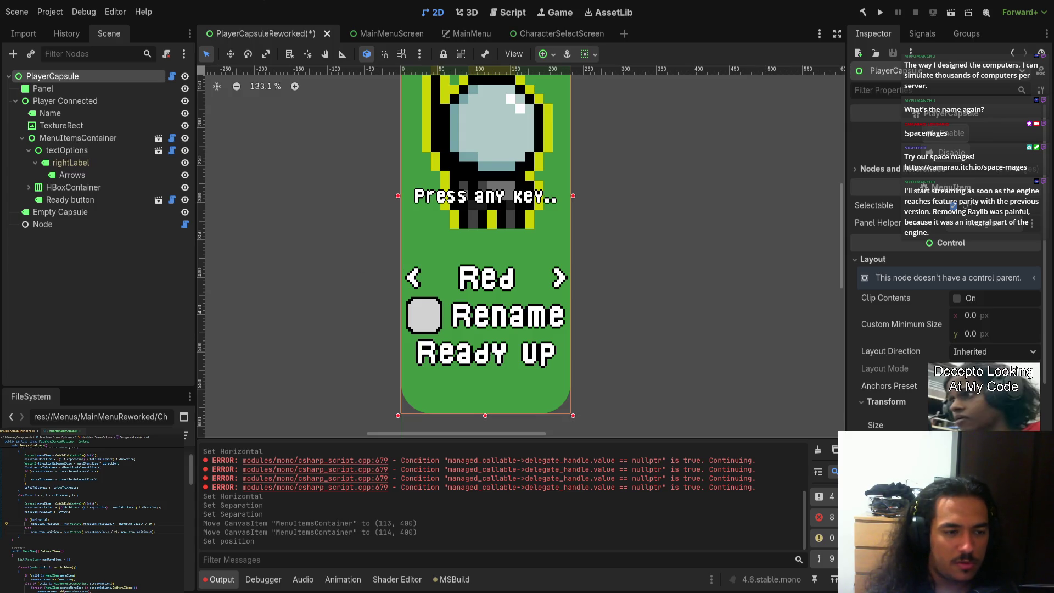
pyautogui.hotkey('ctrl', 's')
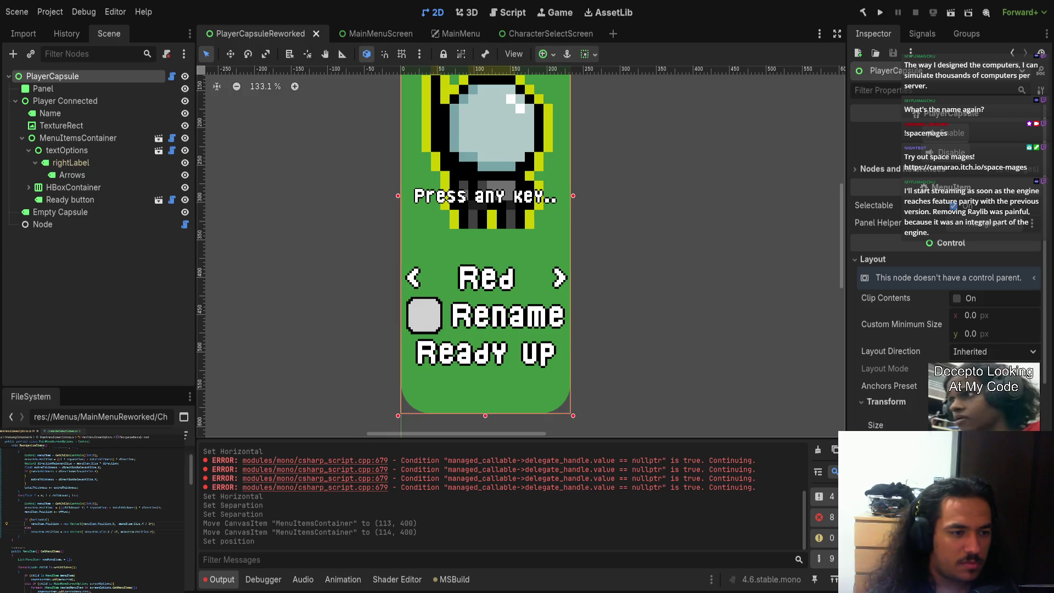